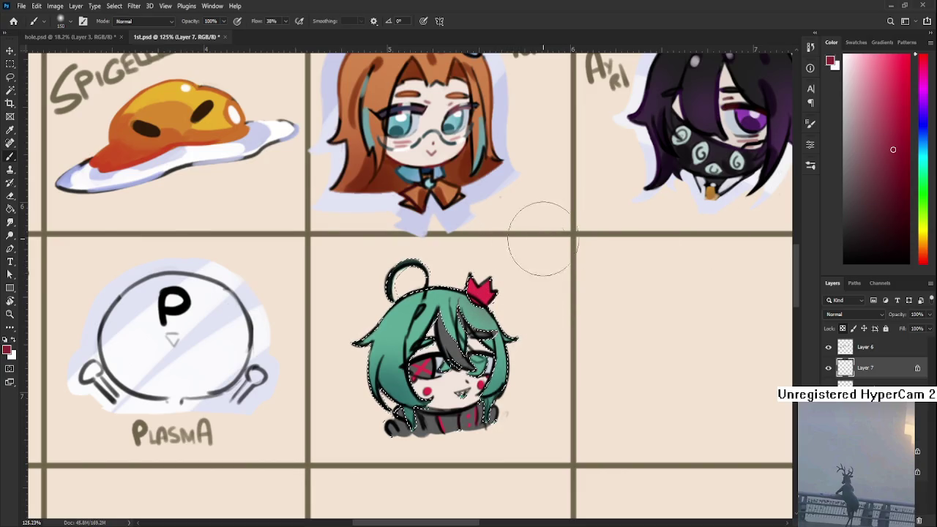
# Magic-wand select the grey hair strand, paint it dark maroon, then deselect.
pyautogui.press('w')
pyautogui.hotkey('ctrl', 'd')
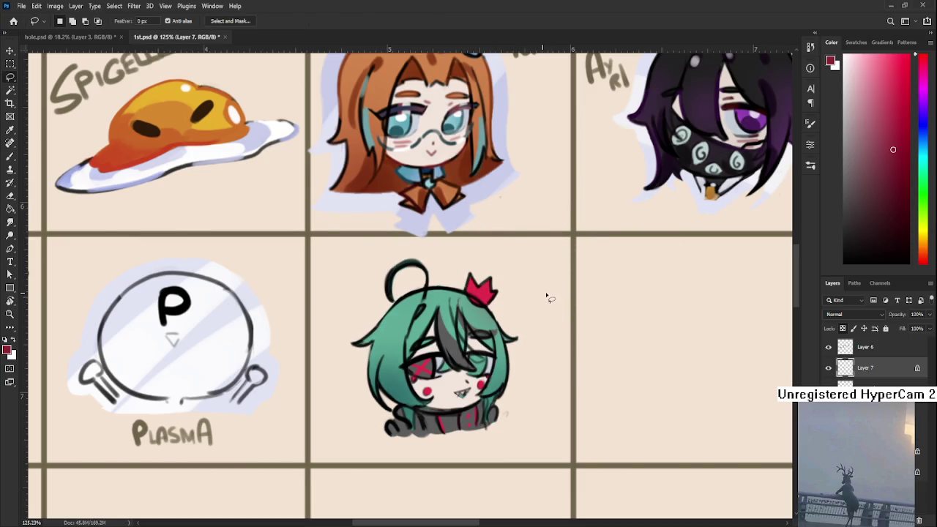
pyautogui.press('b')
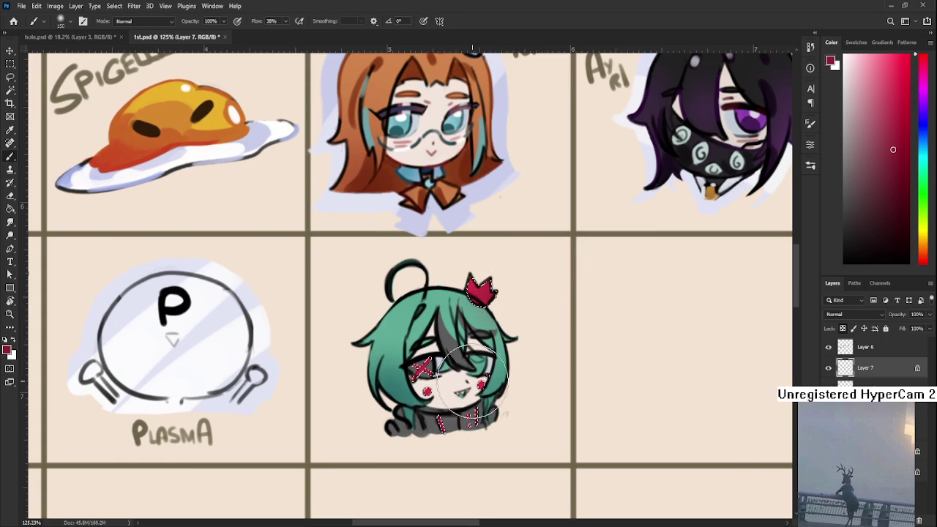
pyautogui.press('w')
pyautogui.click(454, 434)
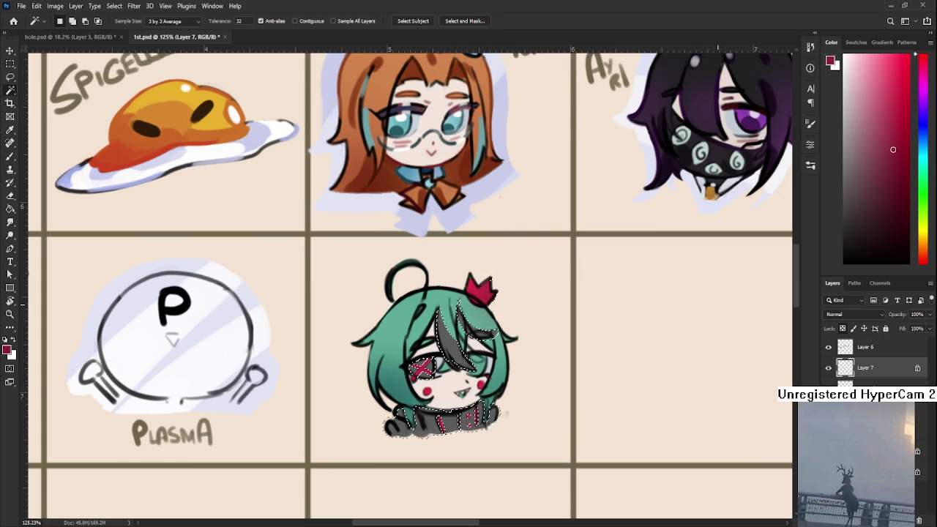
pyautogui.click(872, 214)
pyautogui.press('b')
pyautogui.moveTo(450, 333)
pyautogui.mouseDown()
pyautogui.moveTo(453, 368)
pyautogui.moveTo(408, 429)
pyautogui.moveTo(418, 450)
pyautogui.moveTo(479, 393)
pyautogui.moveTo(503, 427)
pyautogui.mouseUp()
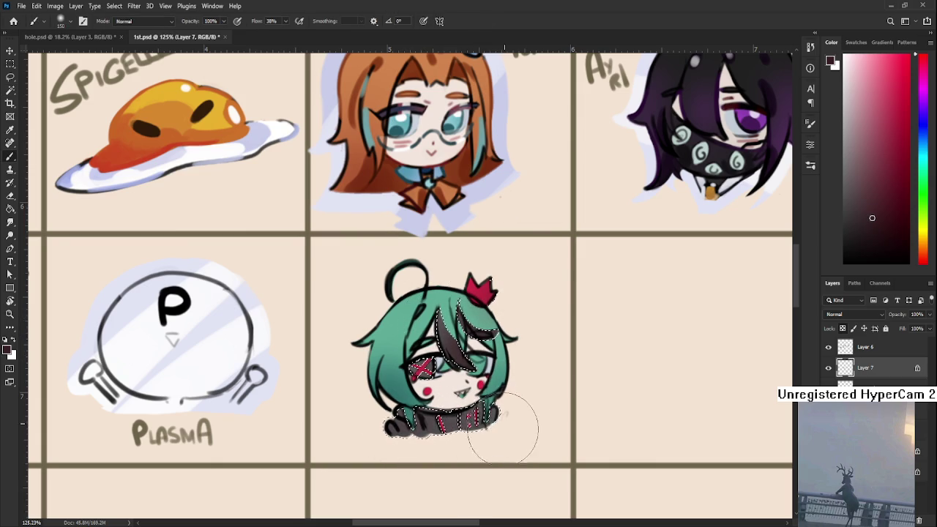
pyautogui.press('l')
pyautogui.hotkey('ctrl', 'd')
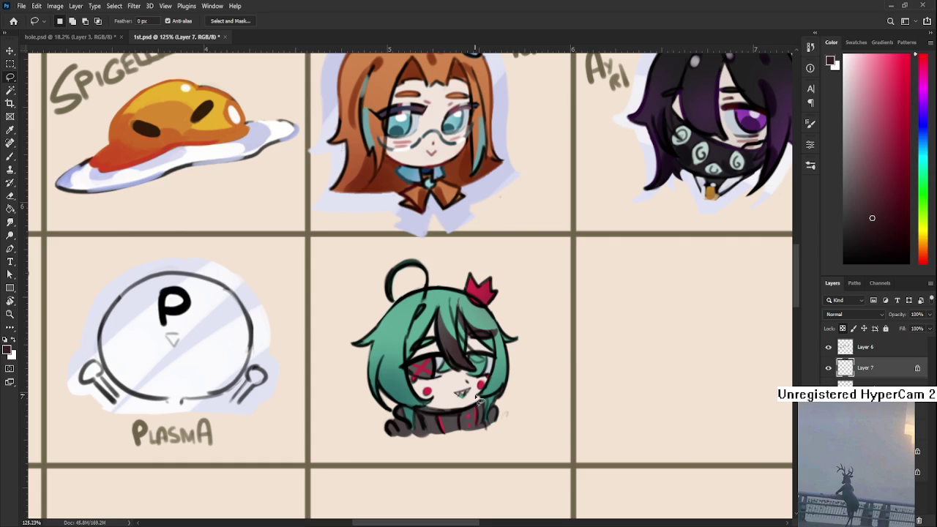
# Zoom in and out around the green-haired chibi to check her shading.
pyautogui.scroll(3, 474, 394)
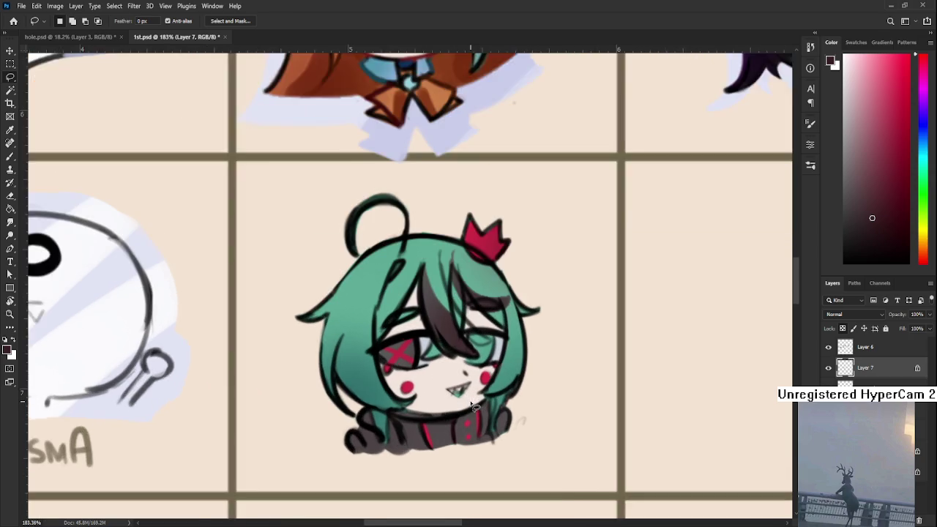
pyautogui.scroll(-1, 467, 415)
pyautogui.scroll(-1, 468, 416)
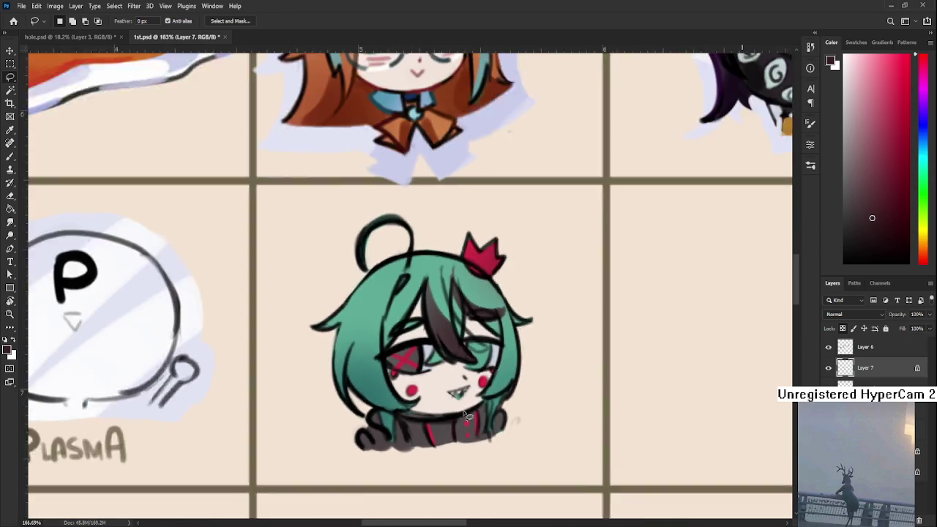
pyautogui.scroll(-1, 467, 415)
pyautogui.scroll(2, 468, 415)
pyautogui.scroll(2, 476, 389)
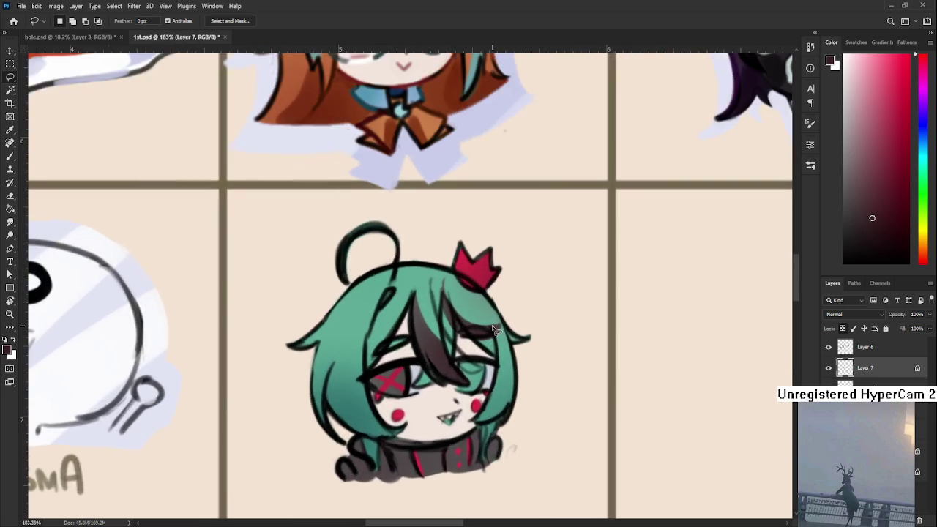
pyautogui.scroll(-1, 487, 352)
pyautogui.scroll(-1, 495, 328)
pyautogui.scroll(2, 495, 328)
pyautogui.scroll(-2, 495, 328)
pyautogui.scroll(-1, 488, 351)
pyautogui.scroll(1, 490, 349)
pyautogui.scroll(1, 492, 346)
pyautogui.scroll(1, 492, 349)
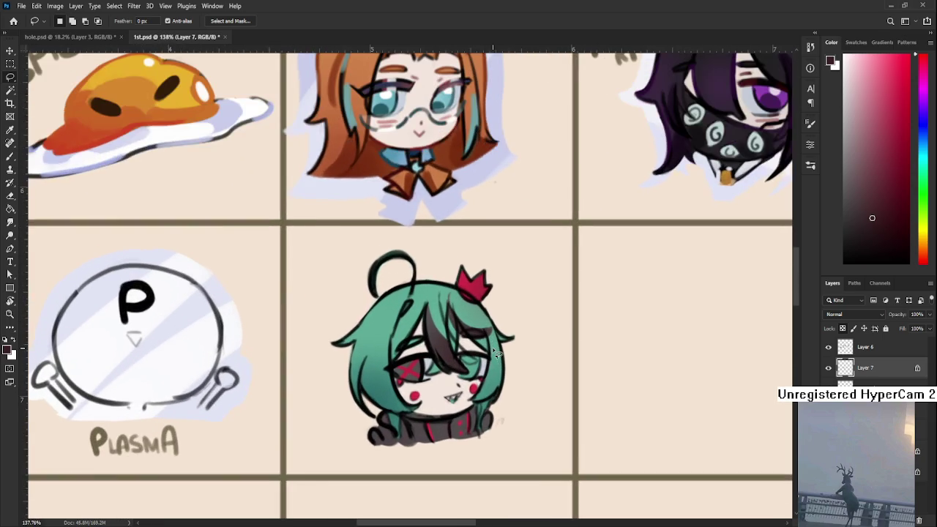
pyautogui.scroll(-1, 492, 351)
pyautogui.scroll(-1, 493, 357)
pyautogui.scroll(-1, 492, 360)
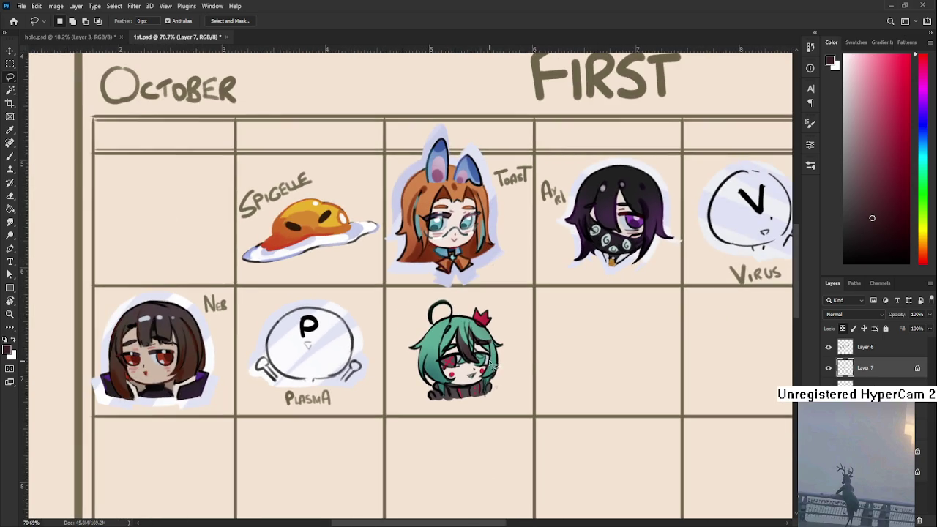
pyautogui.scroll(1, 527, 350)
pyautogui.scroll(1, 527, 350)
pyautogui.scroll(1, 441, 344)
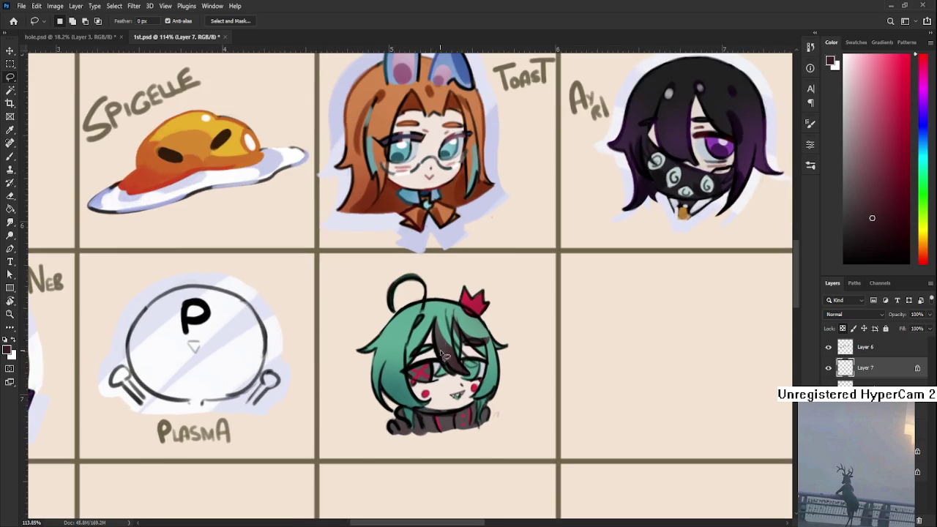
pyautogui.scroll(1, 441, 366)
pyautogui.scroll(1, 441, 366)
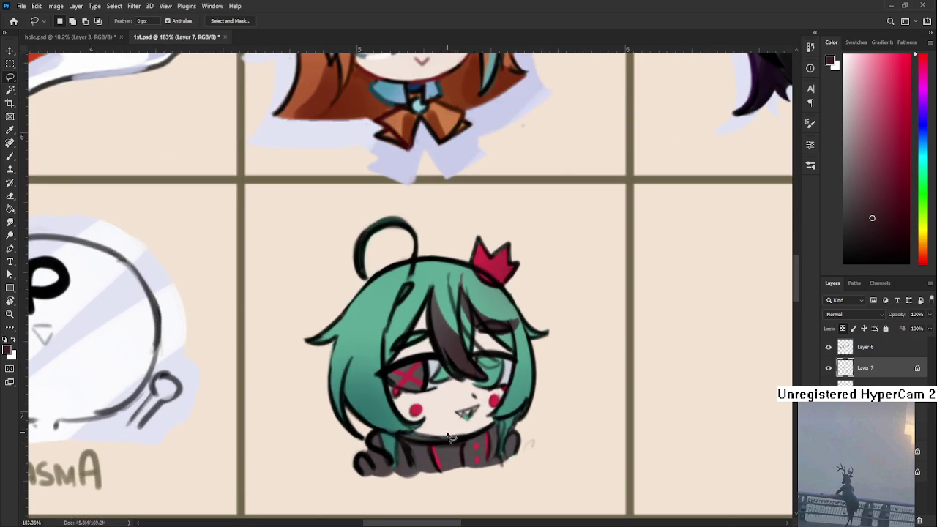
# Toggle Layer 7's visibility to compare, then make Layer 6 the active layer.
pyautogui.click(828, 368)
pyautogui.click(829, 368)
pyautogui.click(829, 348)
pyautogui.click(829, 347)
pyautogui.click(838, 347)
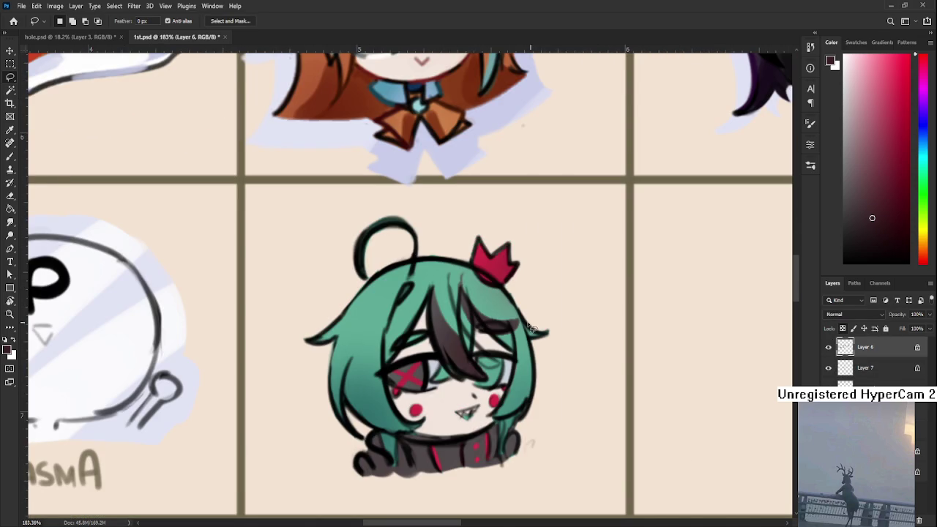
# Sample a darker red and sketch the glasses frame across the chibi's eyes.
pyautogui.scroll(2, 532, 330)
pyautogui.press('b')
pyautogui.keyDown('alt'); pyautogui.click(419, 356); pyautogui.keyUp('alt')
pyautogui.keyDown('alt'); pyautogui.click(522, 251); pyautogui.keyUp('alt')
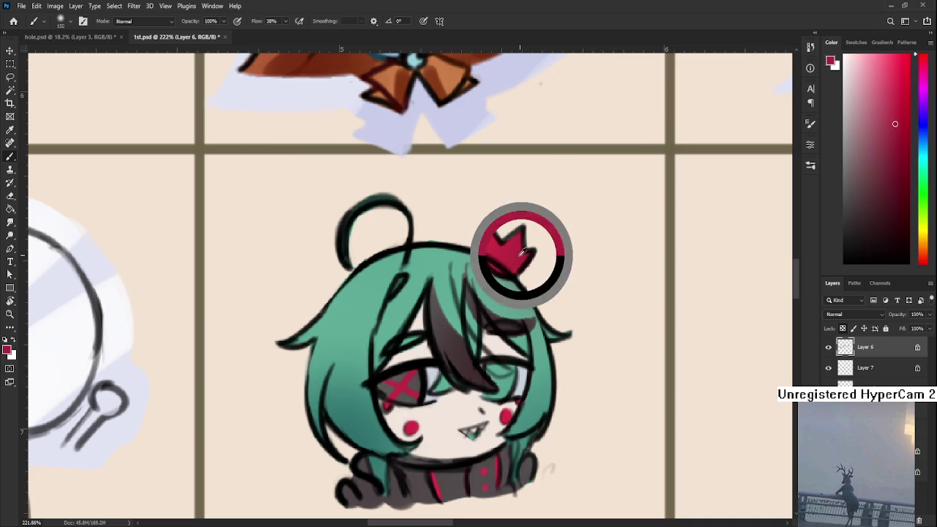
pyautogui.click(877, 212)
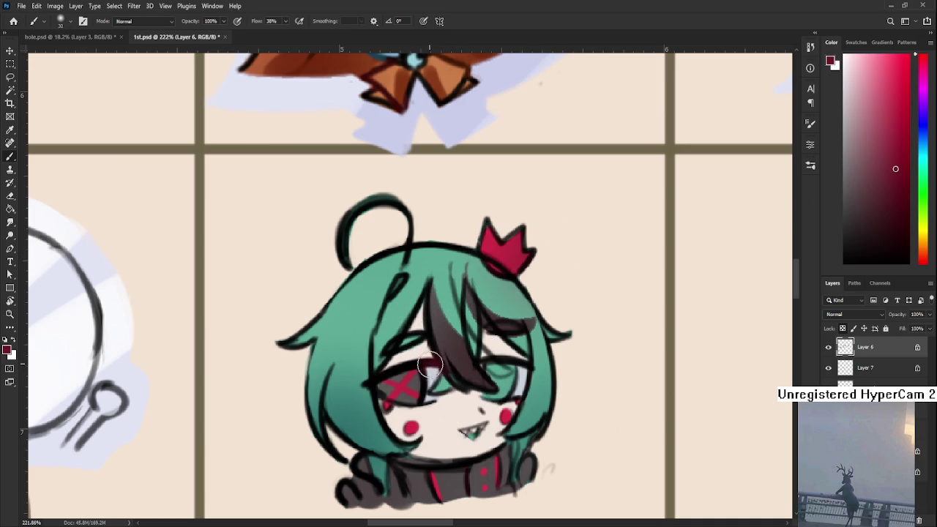
pyautogui.moveTo(434, 395)
pyautogui.mouseDown()
pyautogui.moveTo(422, 371)
pyautogui.moveTo(444, 362)
pyautogui.mouseUp()
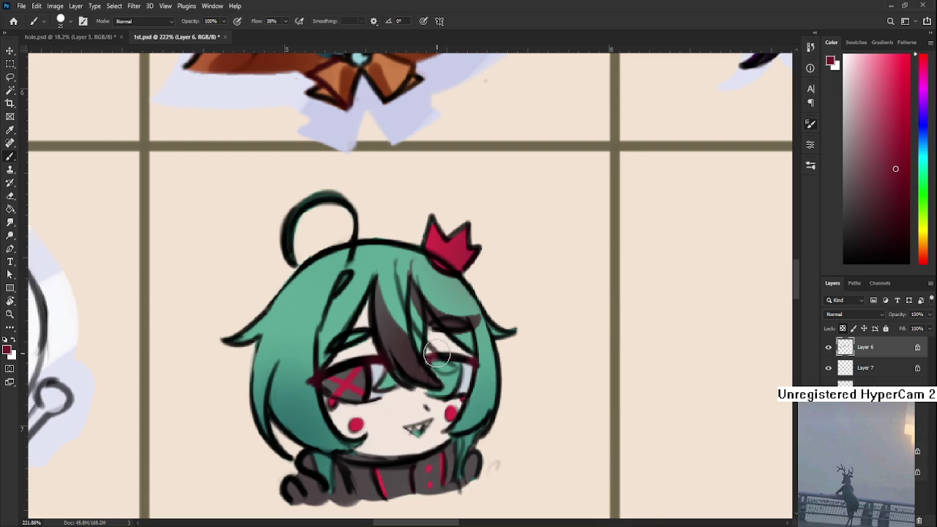
# Fill both glasses lenses with light grey.
pyautogui.moveTo(437, 352); pyautogui.dragTo(474, 333)
pyautogui.keyDown('alt'); pyautogui.click(483, 339); pyautogui.keyUp('alt')
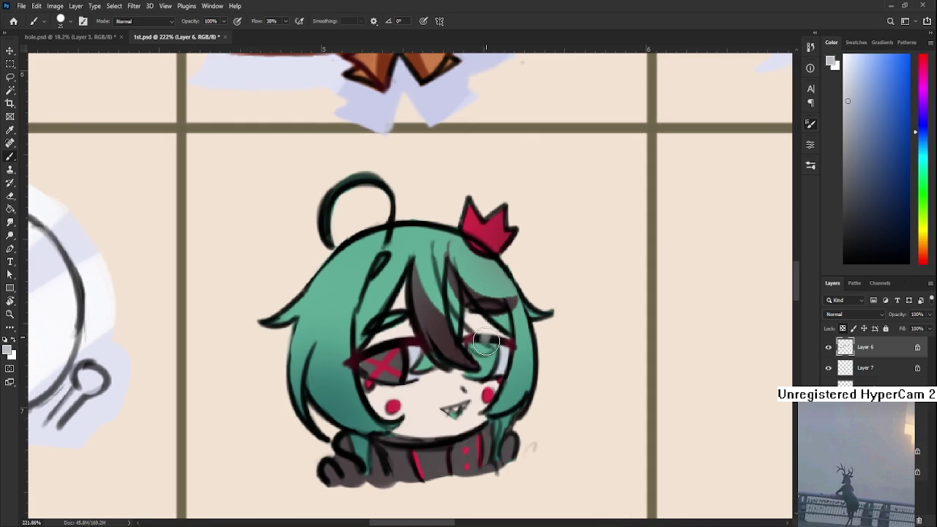
pyautogui.moveTo(474, 344); pyautogui.dragTo(509, 342)
pyautogui.moveTo(366, 351)
pyautogui.mouseDown()
pyautogui.moveTo(384, 341)
pyautogui.moveTo(394, 315)
pyautogui.mouseUp()
# Sample the crown's reds, shrink the brush, and erase around the crown edge.
pyautogui.moveTo(410, 382)
pyautogui.mouseDown()
pyautogui.moveTo(493, 213)
pyautogui.moveTo(511, 200)
pyautogui.mouseUp()
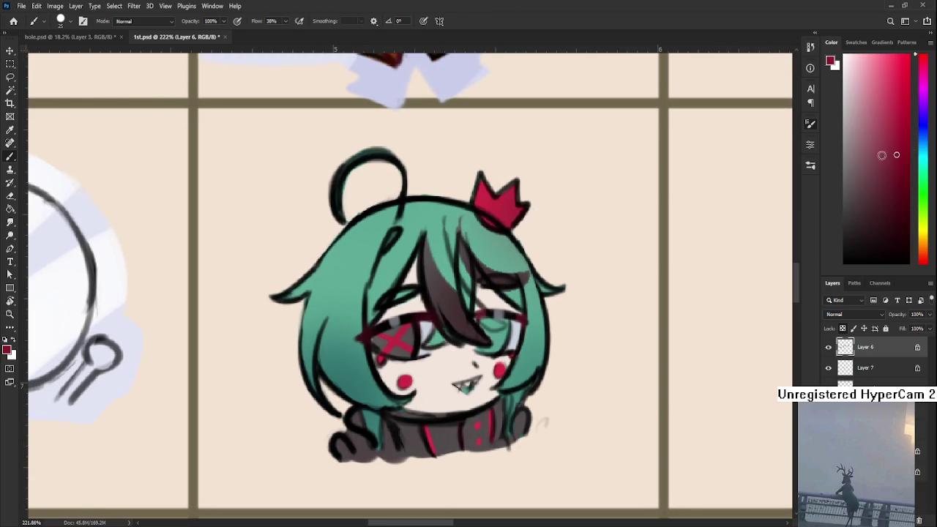
pyautogui.scroll(3, 469, 308)
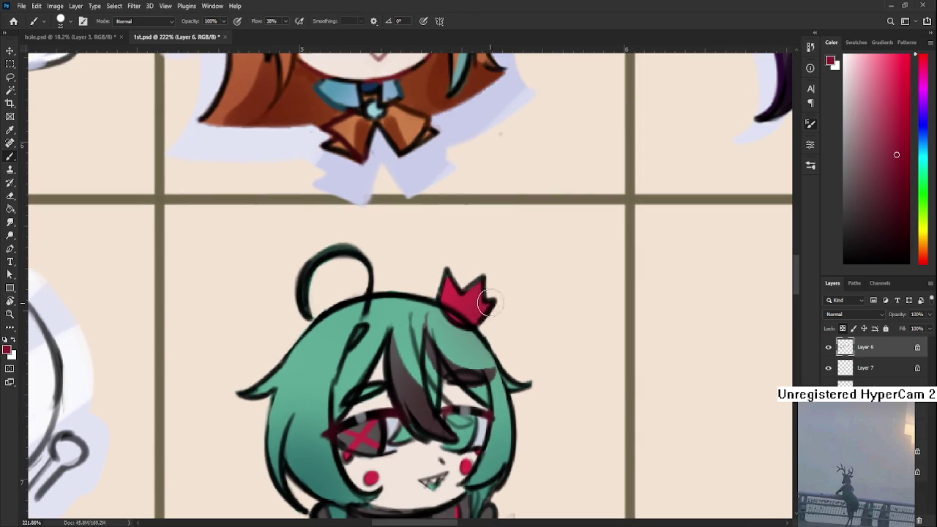
pyautogui.keyDown('alt'); pyautogui.click(473, 301); pyautogui.keyUp('alt')
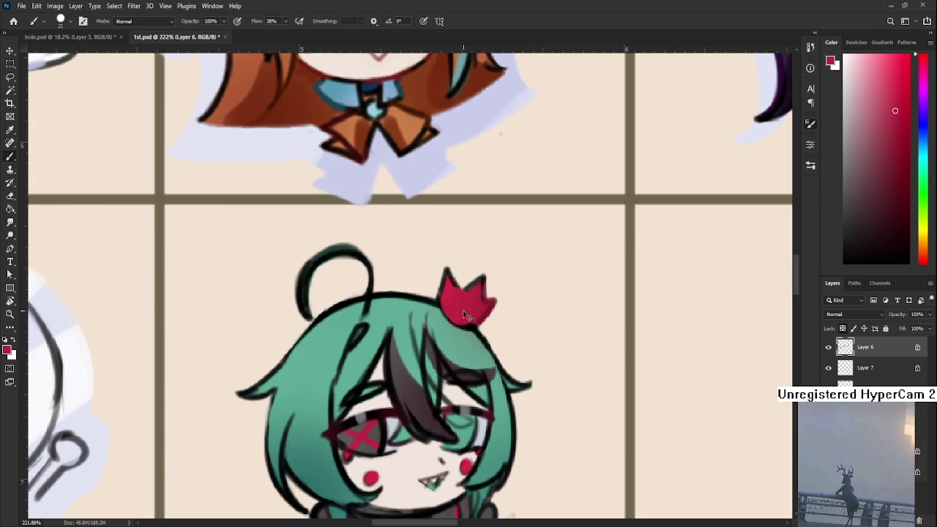
pyautogui.press('[')
pyautogui.press('[')
pyautogui.press('[')
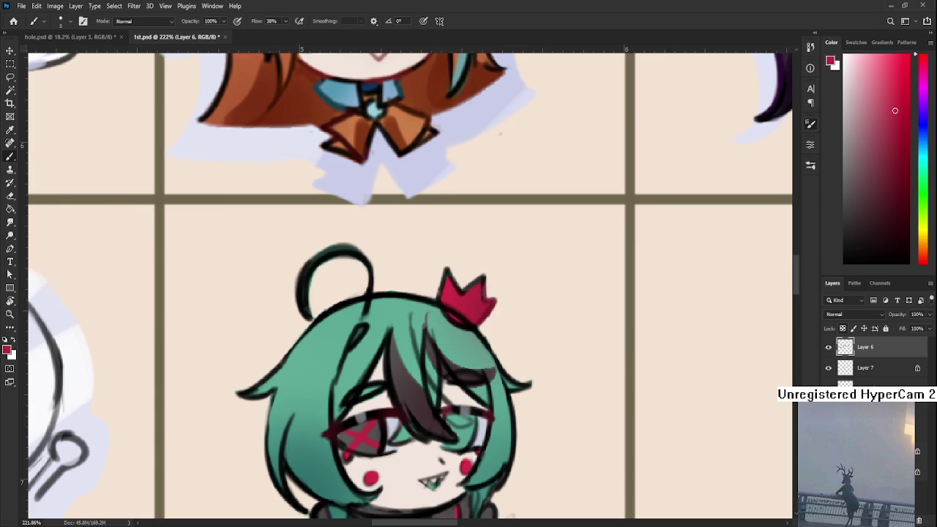
pyautogui.press('e')
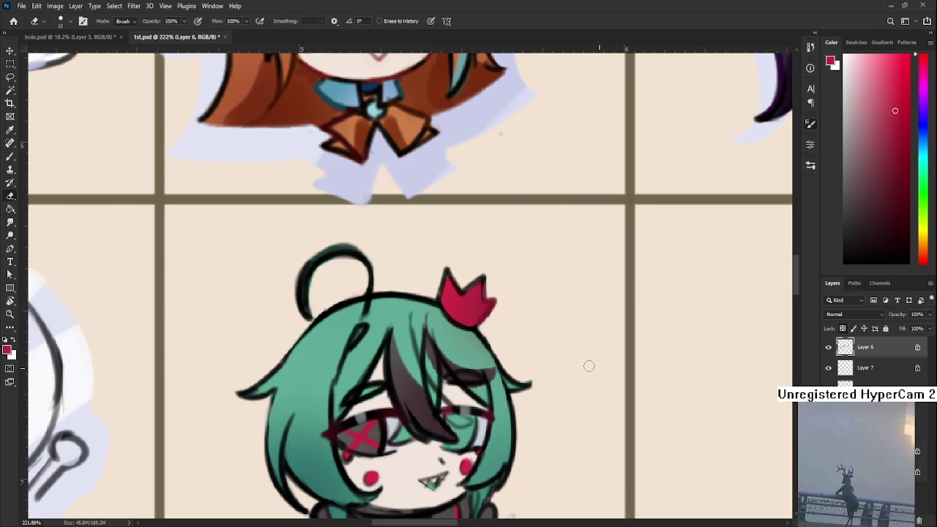
pyautogui.press('b')
# Repaint the crown's left edge in red and shade it with darker red.
pyautogui.keyDown('alt'); pyautogui.click(470, 302); pyautogui.keyUp('alt')
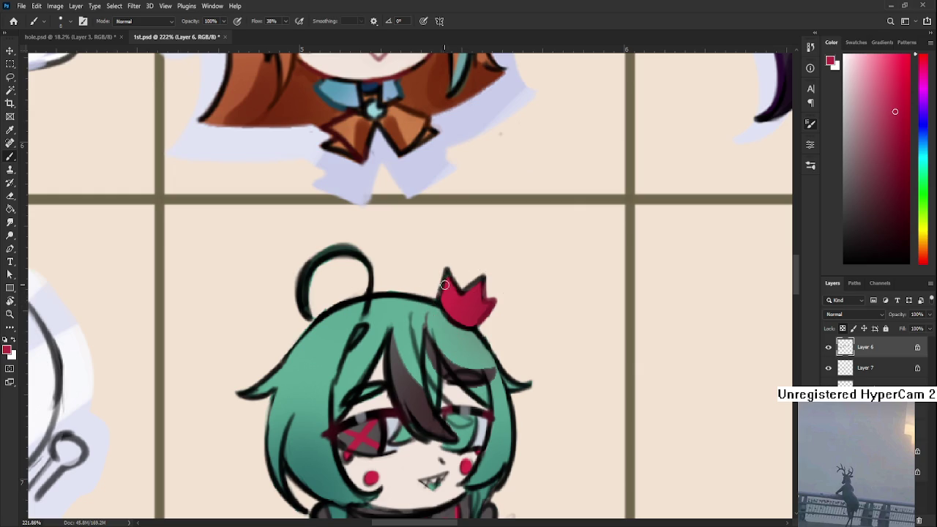
pyautogui.moveTo(440, 293); pyautogui.dragTo(444, 275)
pyautogui.keyDown('alt'); pyautogui.click(456, 301); pyautogui.keyUp('alt')
pyautogui.moveTo(441, 298); pyautogui.dragTo(445, 271)
pyautogui.keyDown('alt'); pyautogui.click(455, 306); pyautogui.keyUp('alt')
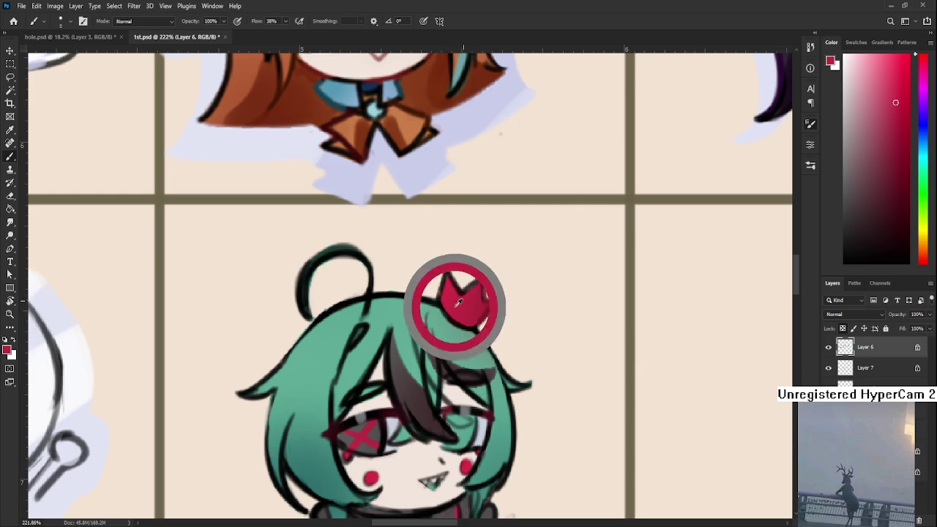
pyautogui.keyDown('alt'); pyautogui.click(473, 292); pyautogui.keyUp('alt')
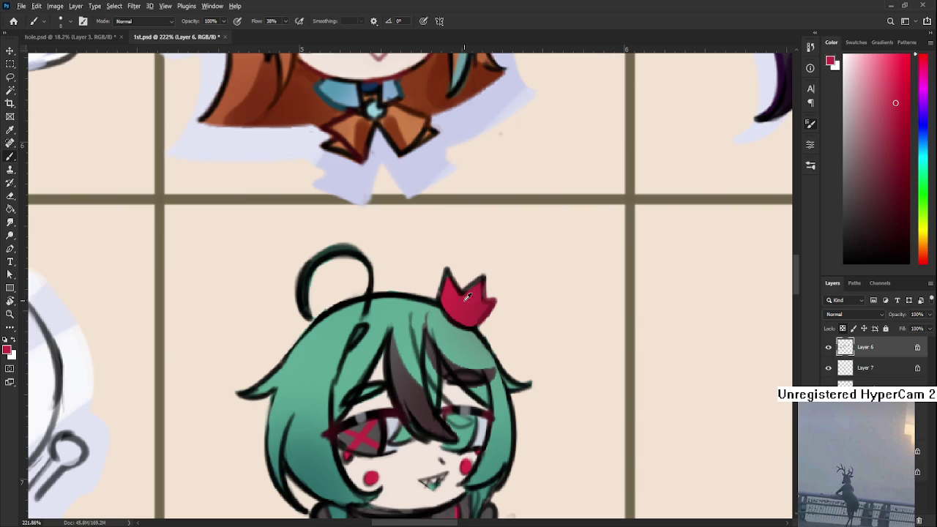
pyautogui.keyDown('alt'); pyautogui.click(473, 295); pyautogui.keyUp('alt')
pyautogui.scroll(-2, 424, 314)
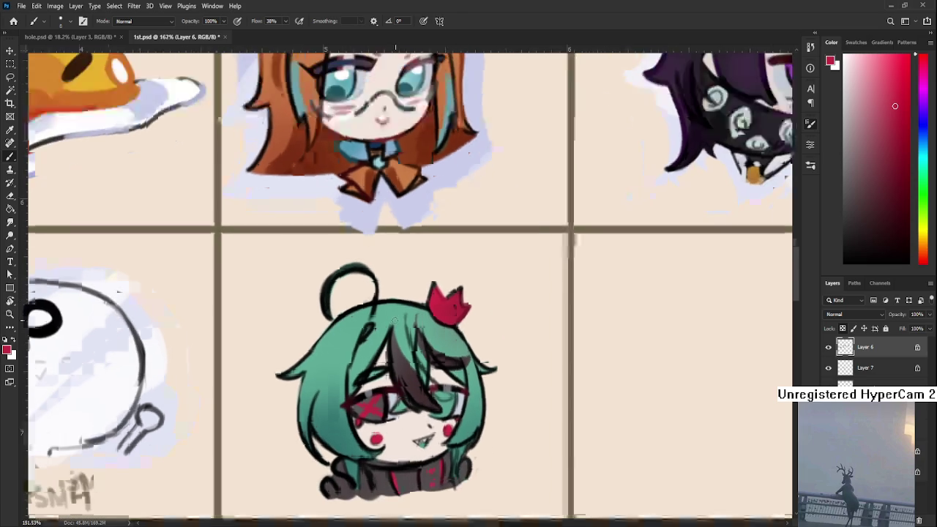
# Fill the ahoge hair loop green and outline it in darker green.
pyautogui.scroll(-2, 410, 313)
pyautogui.scroll(2, 395, 314)
pyautogui.scroll(1, 382, 313)
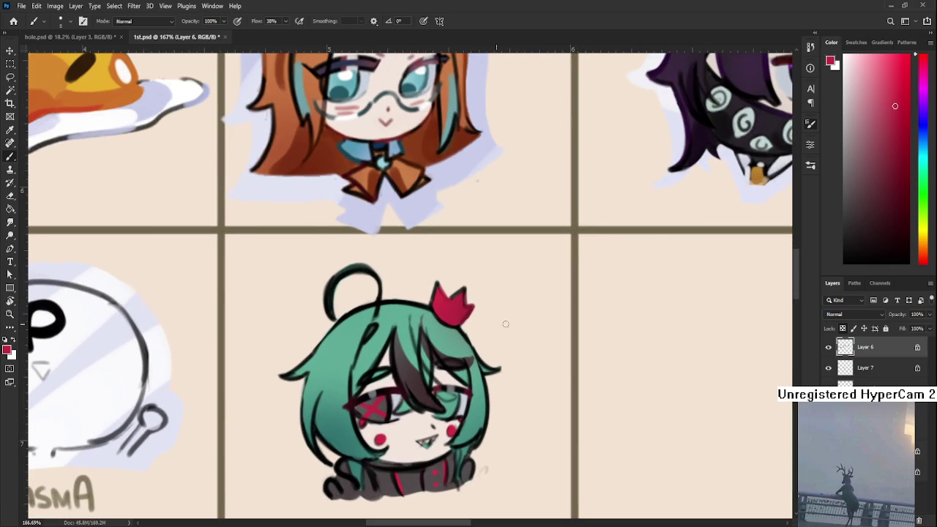
pyautogui.scroll(1, 416, 389)
pyautogui.scroll(1, 394, 384)
pyautogui.scroll(1, 394, 385)
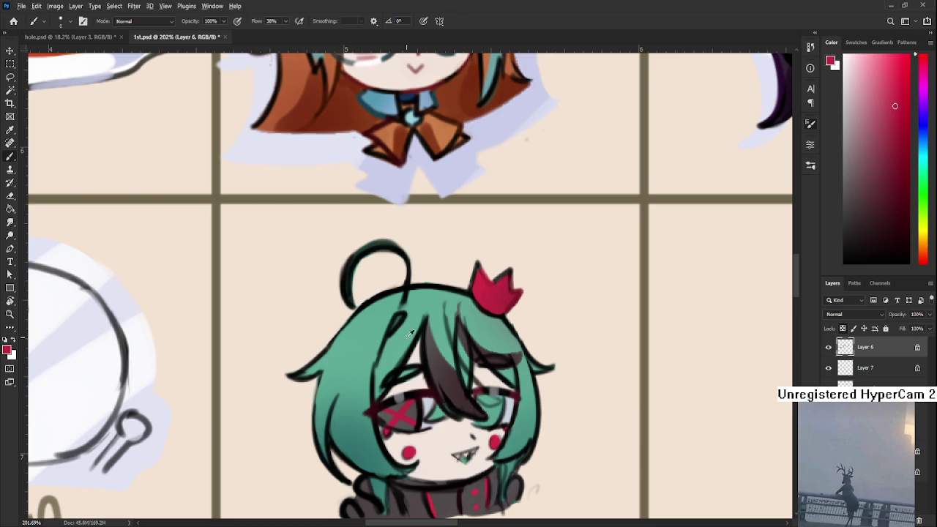
pyautogui.keyDown('alt'); pyautogui.click(358, 347); pyautogui.keyUp('alt')
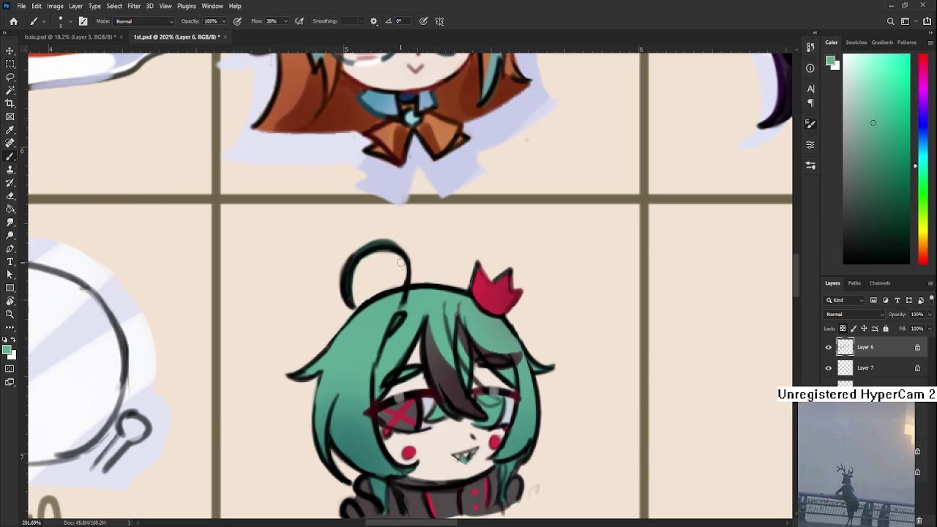
pyautogui.press(']')
pyautogui.press(']')
pyautogui.moveTo(348, 296)
pyautogui.mouseDown()
pyautogui.moveTo(369, 253)
pyautogui.moveTo(407, 252)
pyautogui.mouseUp()
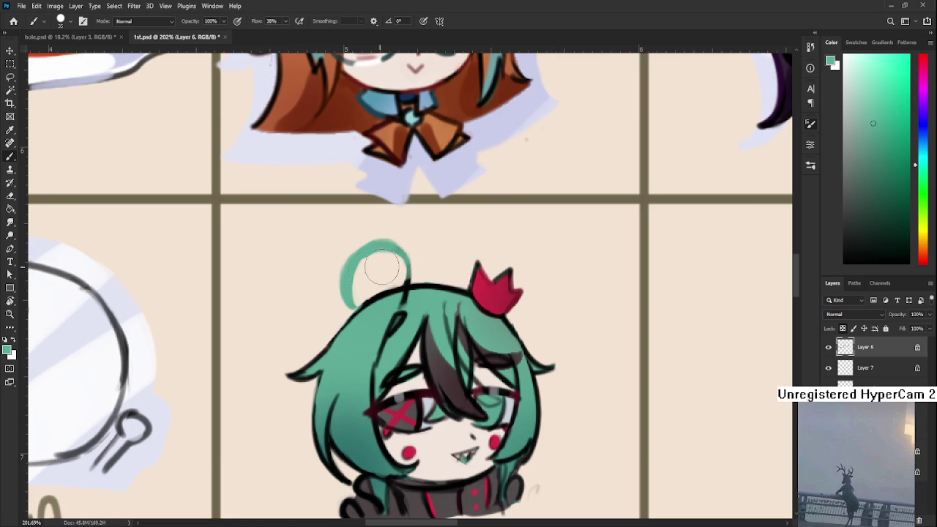
pyautogui.click(895, 186)
pyautogui.moveTo(350, 267); pyautogui.dragTo(399, 243)
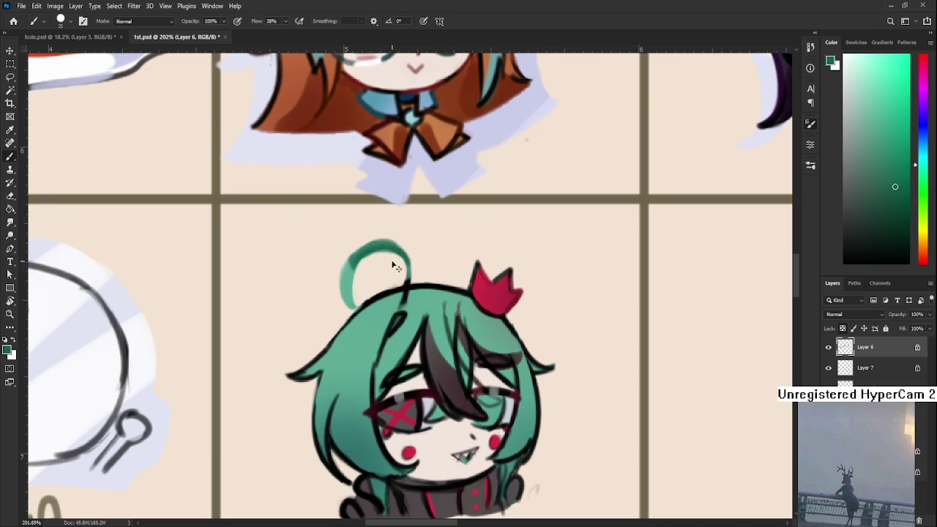
pyautogui.moveTo(345, 272); pyautogui.dragTo(396, 270)
# Shade the hair beside the glasses with a darker teal.
pyautogui.scroll(-3, 388, 380)
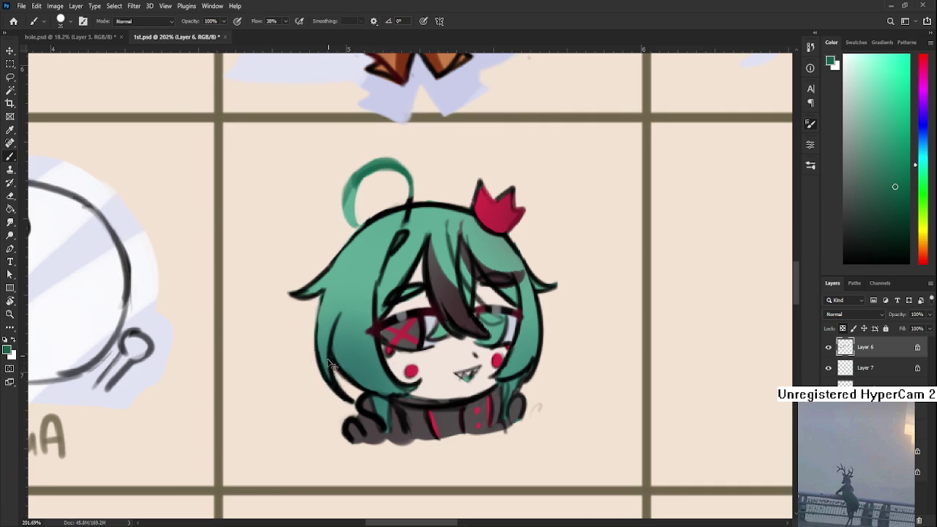
pyautogui.keyDown('alt'); pyautogui.click(522, 354); pyautogui.keyUp('alt')
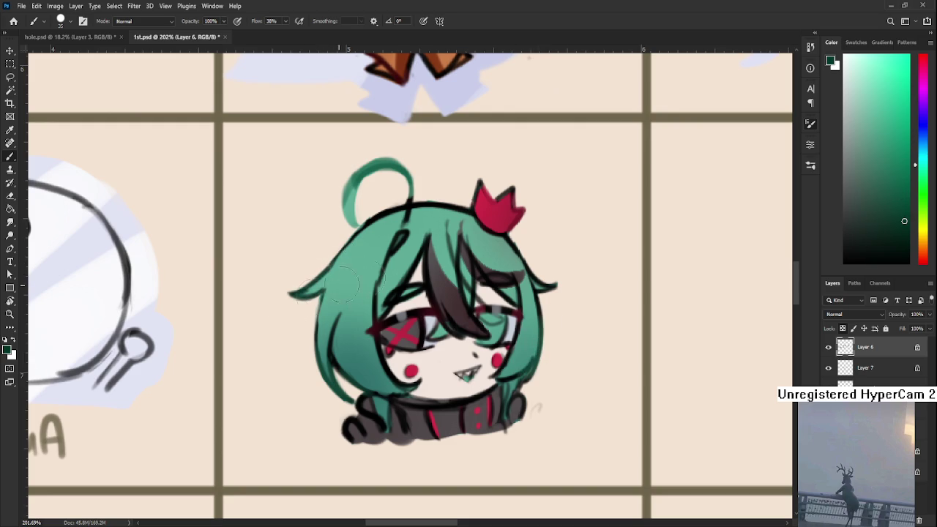
pyautogui.moveTo(366, 337); pyautogui.dragTo(388, 345)
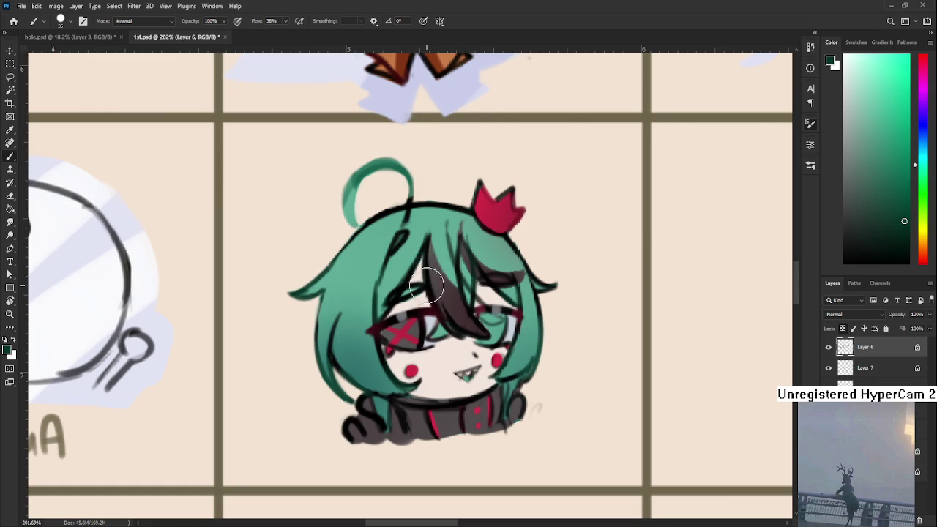
# Paint dark red-brown strokes onto the collar and rotate the canvas view.
pyautogui.moveTo(425, 379); pyautogui.dragTo(438, 344)
pyautogui.keyDown('alt'); pyautogui.click(463, 377); pyautogui.keyUp('alt')
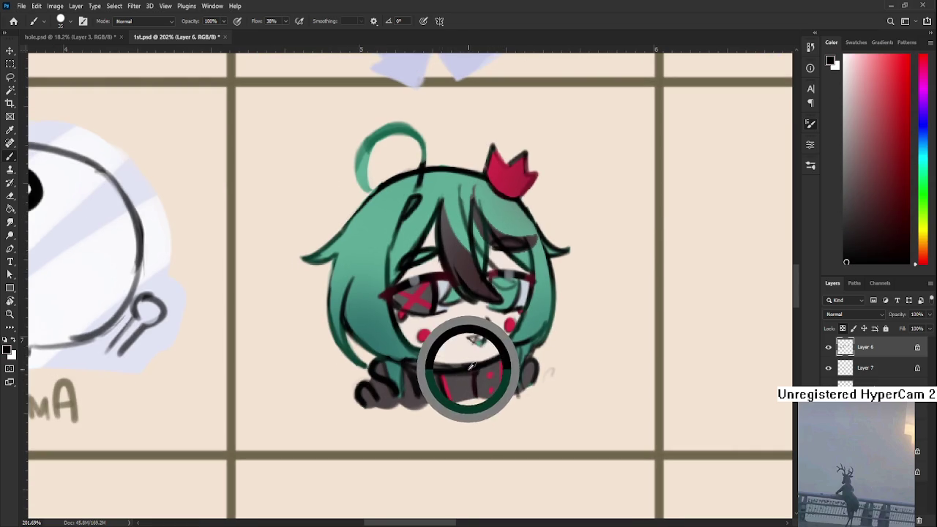
pyautogui.click(899, 241)
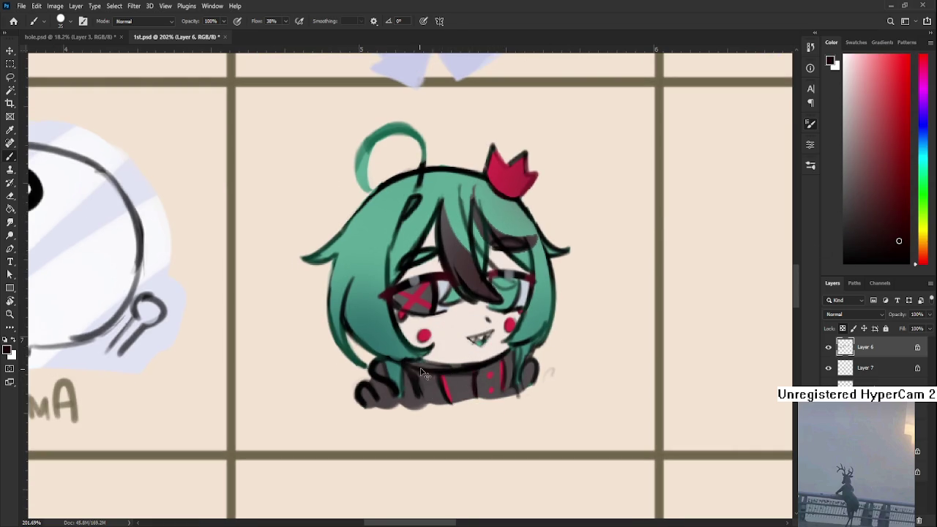
pyautogui.moveTo(389, 376)
pyautogui.mouseDown()
pyautogui.moveTo(399, 392)
pyautogui.moveTo(381, 410)
pyautogui.mouseUp()
pyautogui.press('r')
pyautogui.moveTo(566, 342); pyautogui.dragTo(414, 390)
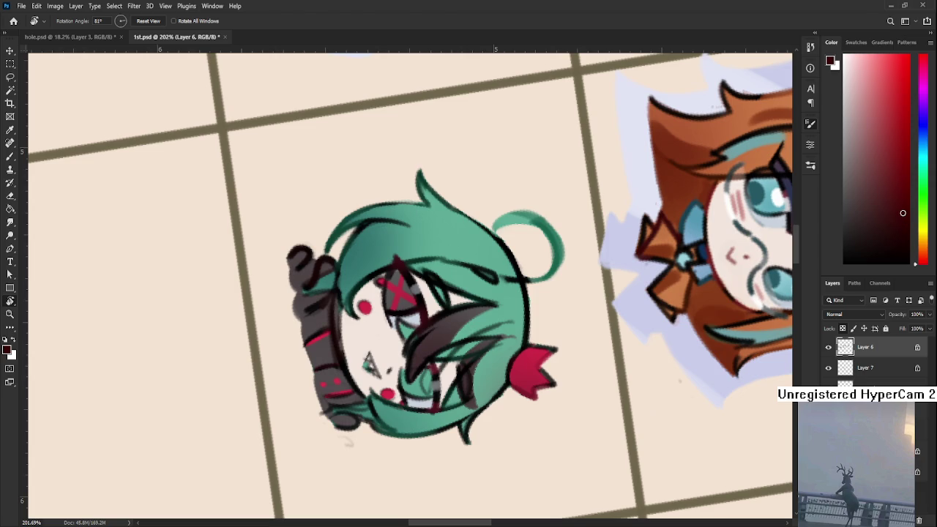
# Rotate the canvas back upright and erase the stray mark beside the scarf.
pyautogui.press('b')
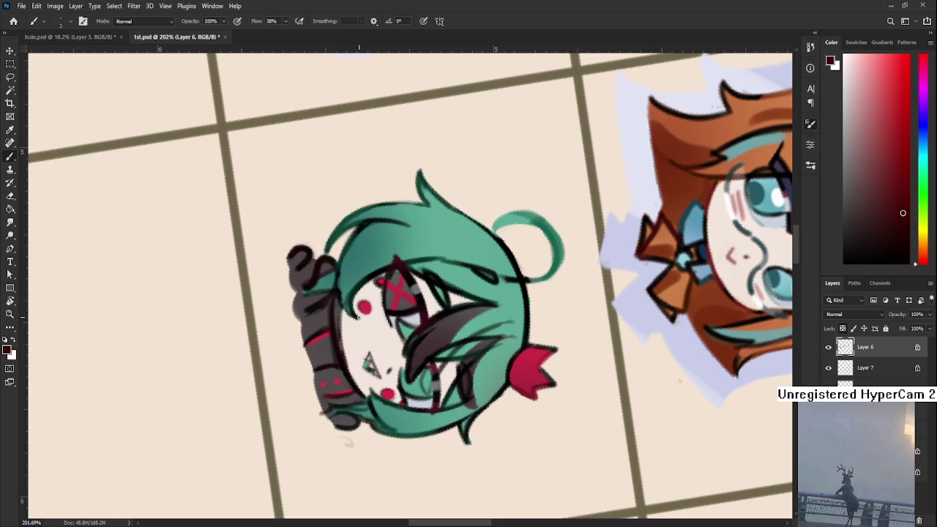
pyautogui.press('r')
pyautogui.moveTo(358, 317); pyautogui.dragTo(504, 282)
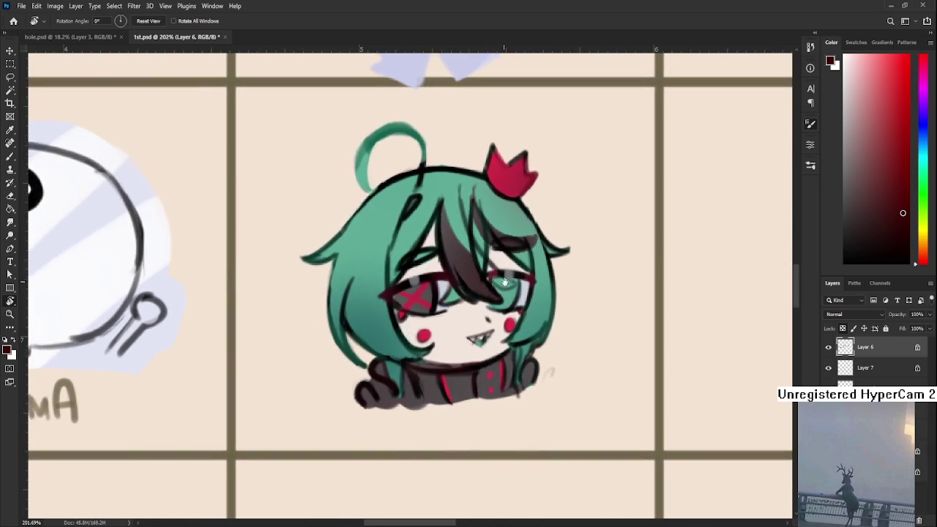
pyautogui.press('e')
pyautogui.moveTo(534, 387); pyautogui.dragTo(540, 379)
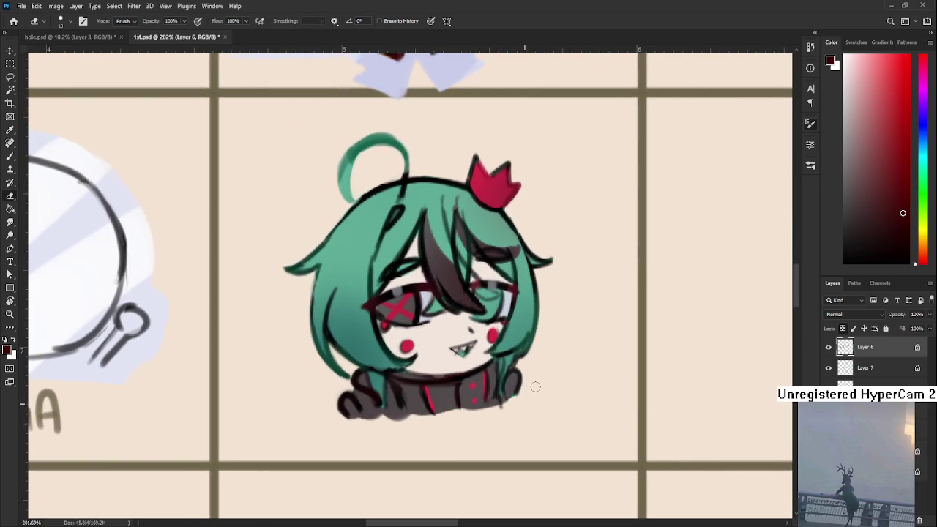
# Toggle the line-art layer to check colours, then sample the hair's teal.
pyautogui.click(828, 348)
pyautogui.click(829, 348)
pyautogui.press('b')
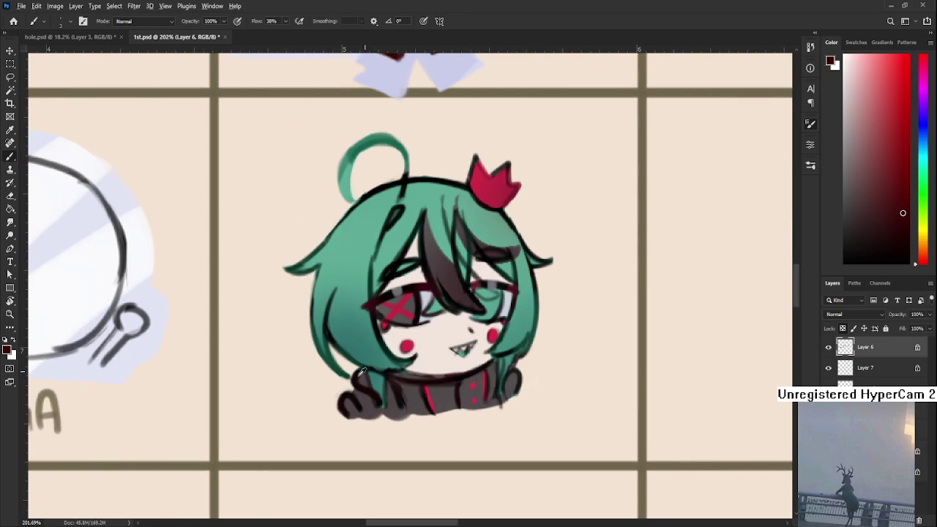
pyautogui.keyDown('alt'); pyautogui.click(366, 376); pyautogui.keyUp('alt')
pyautogui.moveTo(415, 373); pyautogui.dragTo(439, 370)
pyautogui.keyDown('alt'); pyautogui.click(412, 366); pyautogui.keyUp('alt')
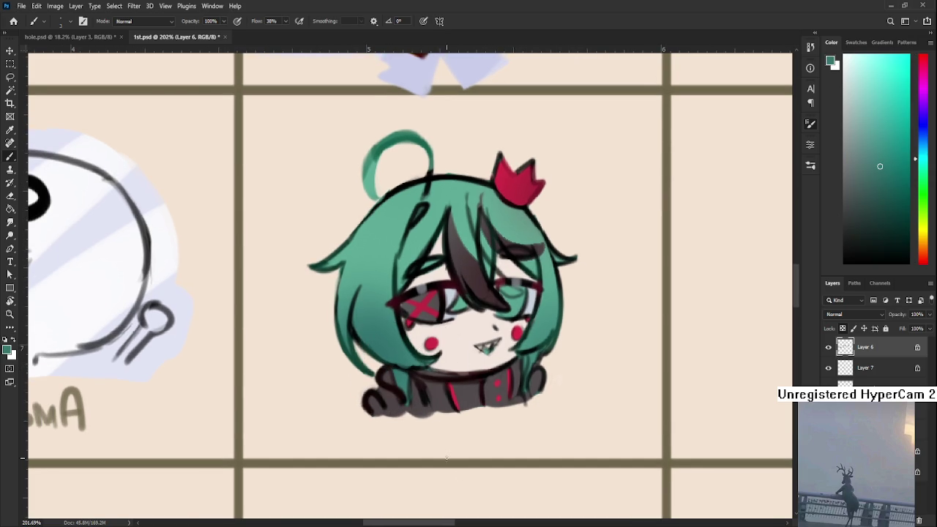
pyautogui.scroll(-2, 447, 458)
pyautogui.scroll(2, 596, 412)
# Tilt the canvas slightly, toggle Layer 7's visibility, and make Layer 7 active.
pyautogui.press('r')
pyautogui.moveTo(596, 412); pyautogui.dragTo(695, 415)
pyautogui.click(829, 368)
pyautogui.click(829, 368)
pyautogui.click(845, 366)
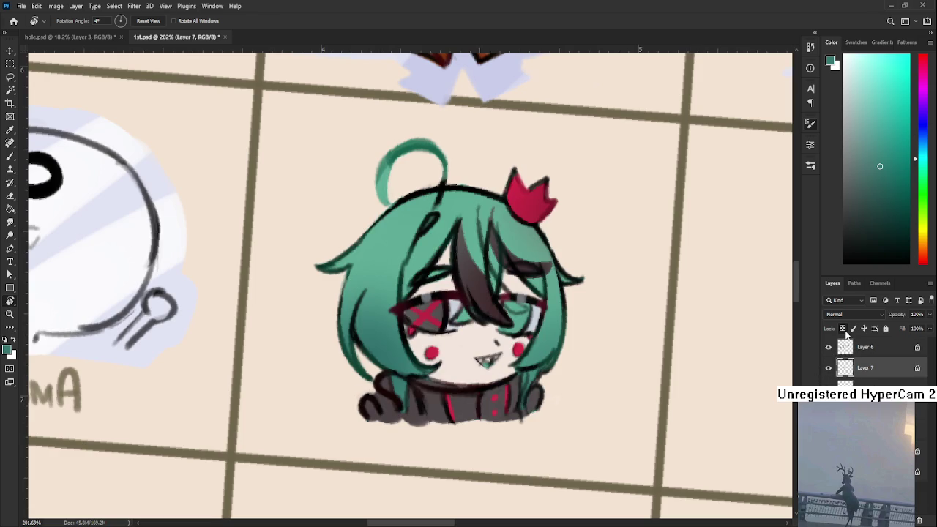
# Paint a dark hair strand between the eyes, extending it up into the bangs.
pyautogui.press('b')
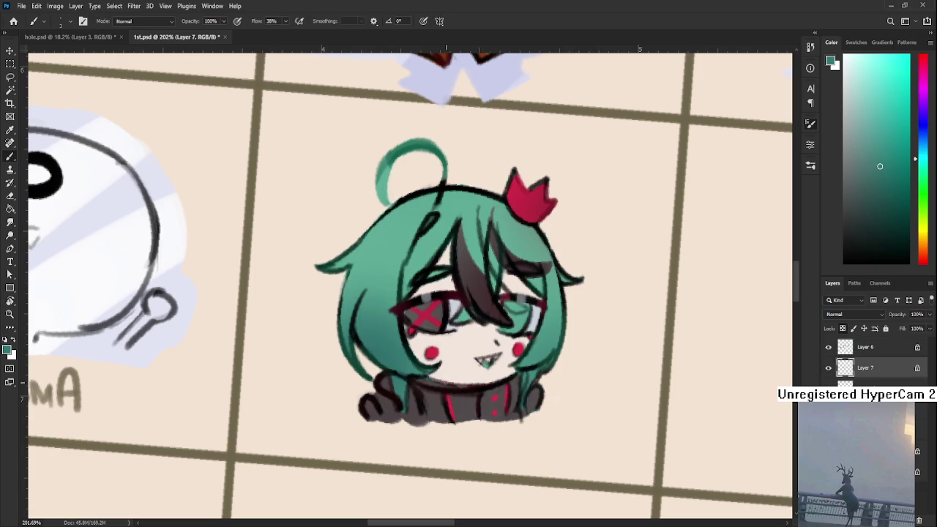
pyautogui.keyDown('alt'); pyautogui.click(430, 388); pyautogui.keyUp('alt')
pyautogui.moveTo(476, 345); pyautogui.dragTo(446, 378)
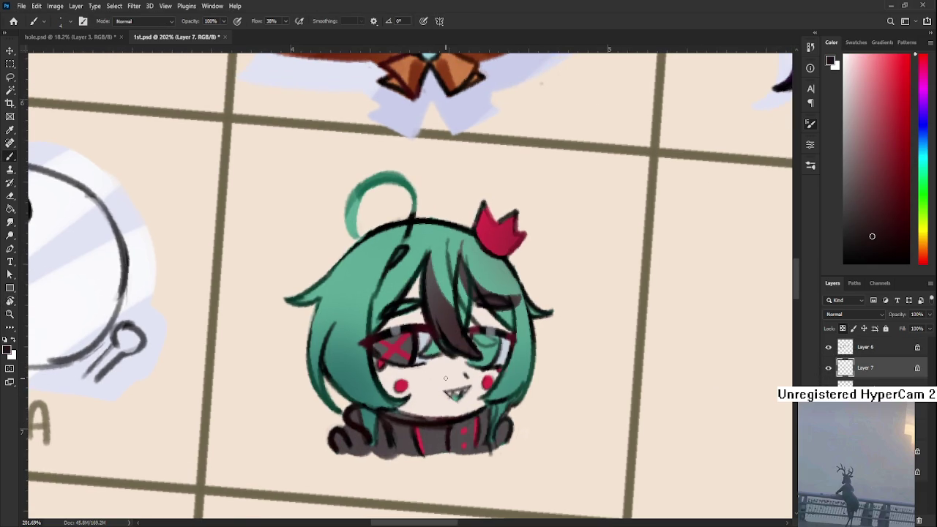
pyautogui.moveTo(439, 331)
pyautogui.mouseDown()
pyautogui.moveTo(472, 356)
pyautogui.moveTo(442, 320)
pyautogui.moveTo(469, 350)
pyautogui.moveTo(439, 333)
pyautogui.moveTo(472, 356)
pyautogui.moveTo(436, 331)
pyautogui.moveTo(473, 359)
pyautogui.mouseUp()
pyautogui.moveTo(432, 292)
pyautogui.mouseDown()
pyautogui.moveTo(461, 343)
pyautogui.moveTo(432, 292)
pyautogui.moveTo(452, 345)
pyautogui.moveTo(435, 314)
pyautogui.moveTo(446, 335)
pyautogui.moveTo(469, 351)
pyautogui.moveTo(443, 309)
pyautogui.mouseUp()
# Darken and refine the strand with a deeper shade, thickening its lower end.
pyautogui.keyDown('alt'); pyautogui.click(430, 293); pyautogui.keyUp('alt')
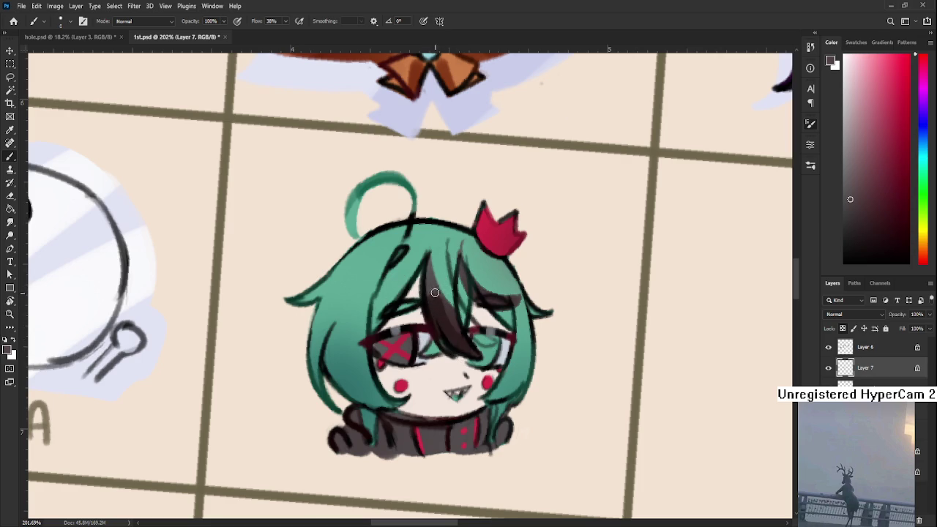
pyautogui.keyDown('alt'); pyautogui.click(453, 327); pyautogui.keyUp('alt')
pyautogui.moveTo(434, 297); pyautogui.dragTo(449, 318)
pyautogui.keyDown('alt'); pyautogui.click(460, 332); pyautogui.keyUp('alt')
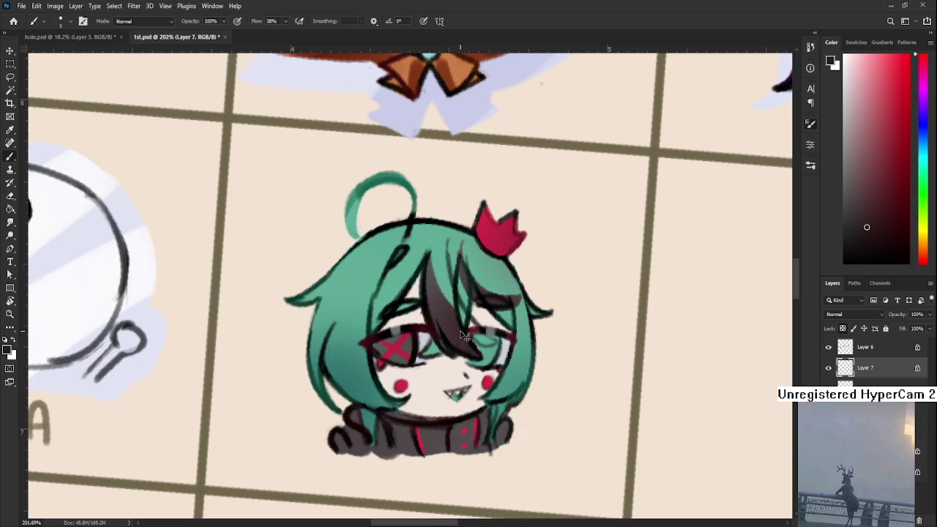
pyautogui.moveTo(461, 353); pyautogui.dragTo(473, 355)
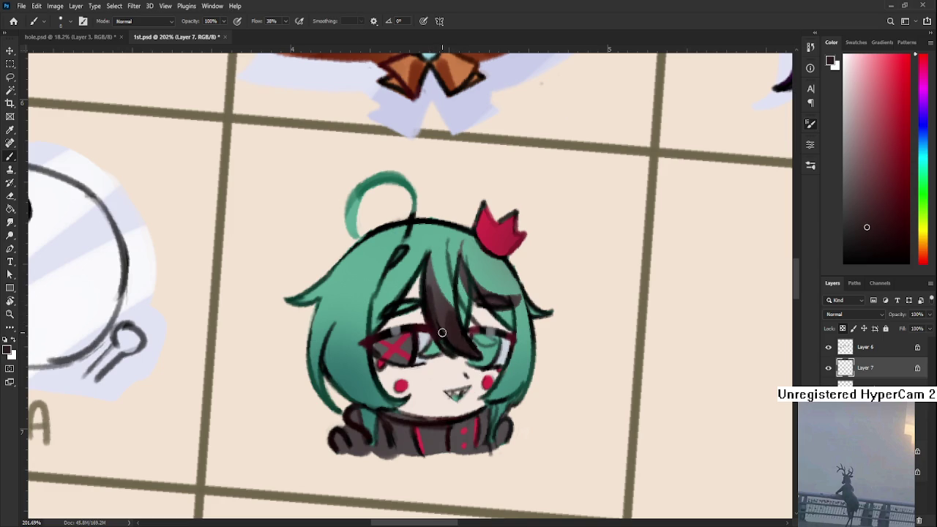
pyautogui.keyDown('alt'); pyautogui.click(444, 315); pyautogui.keyUp('alt')
pyautogui.keyDown('alt'); pyautogui.click(449, 314); pyautogui.keyUp('alt')
pyautogui.moveTo(459, 344)
pyautogui.mouseDown()
pyautogui.moveTo(450, 398)
pyautogui.moveTo(466, 400)
pyautogui.moveTo(469, 361)
pyautogui.mouseUp()
# Add a dark mark near the eye and darken the scarf from end to end.
pyautogui.press('r')
pyautogui.press('b')
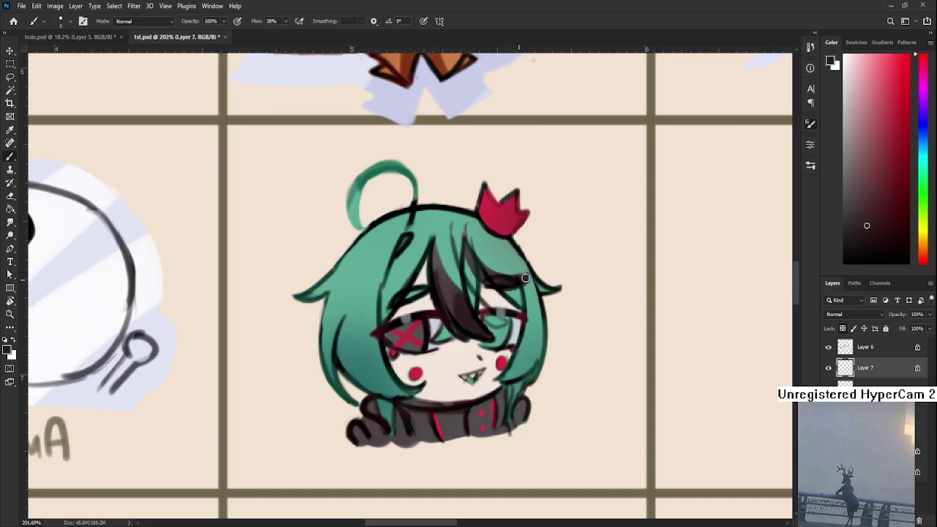
pyautogui.moveTo(505, 283)
pyautogui.mouseDown()
pyautogui.moveTo(527, 282)
pyautogui.moveTo(542, 210)
pyautogui.mouseUp()
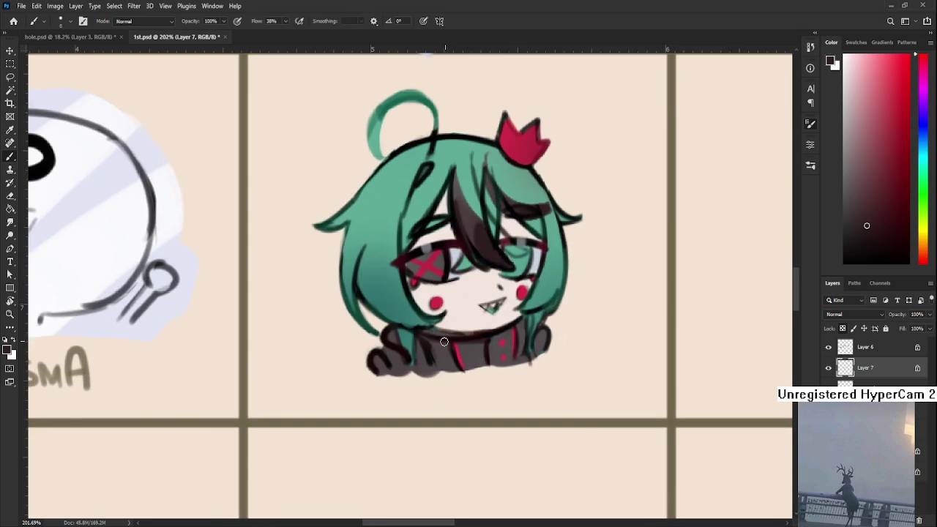
pyautogui.moveTo(382, 359); pyautogui.dragTo(374, 363)
pyautogui.moveTo(439, 352)
pyautogui.mouseDown()
pyautogui.moveTo(434, 343)
pyautogui.moveTo(527, 337)
pyautogui.moveTo(546, 346)
pyautogui.mouseUp()
pyautogui.moveTo(492, 290); pyautogui.dragTo(487, 337)
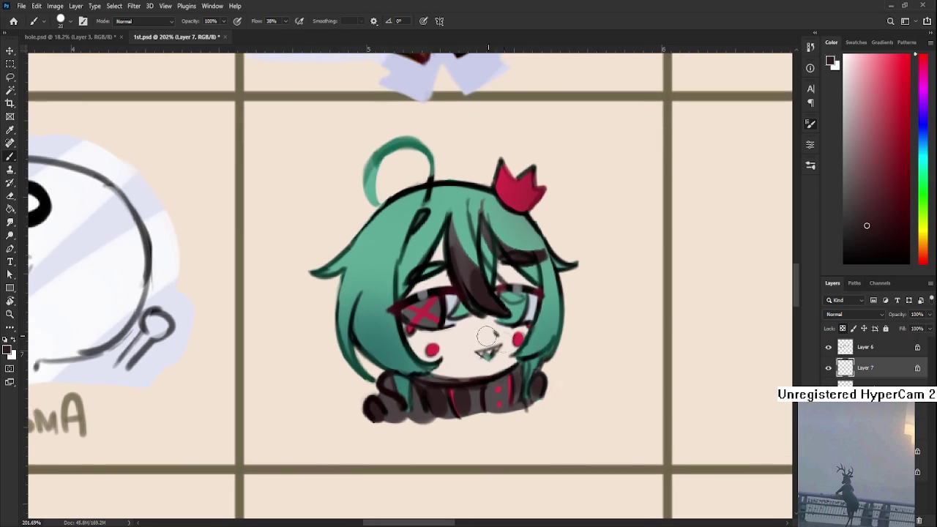
# Repaint the left and right sides of the hair in lighter teal.
pyautogui.keyDown('alt'); pyautogui.click(361, 346); pyautogui.keyUp('alt')
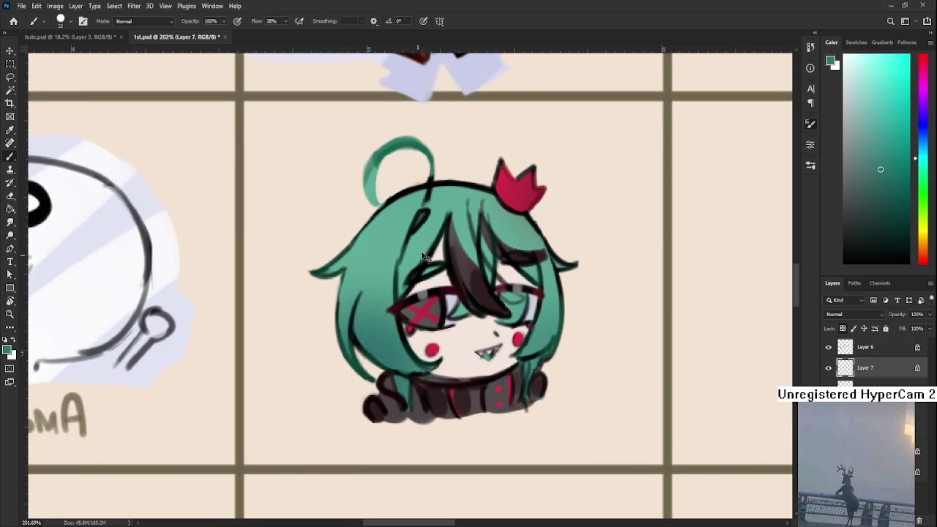
pyautogui.moveTo(364, 339); pyautogui.dragTo(377, 258)
pyautogui.moveTo(370, 316); pyautogui.dragTo(375, 263)
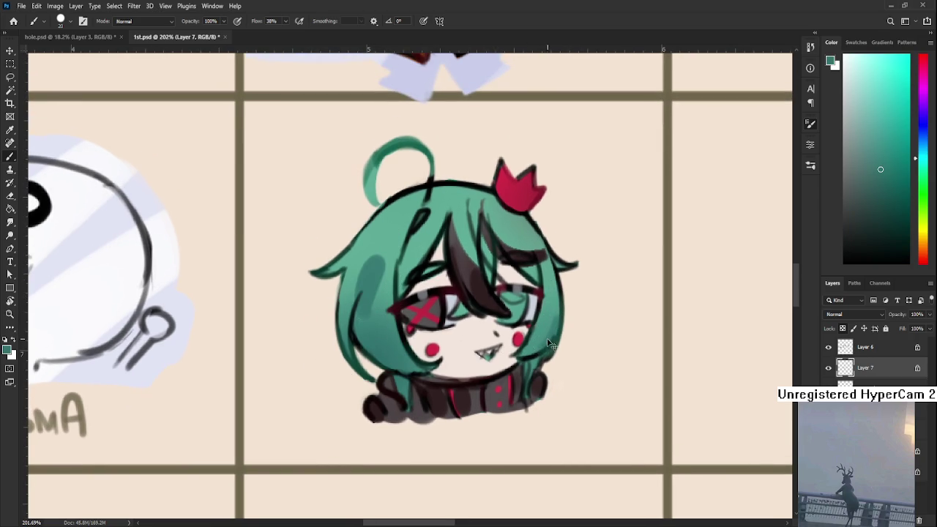
pyautogui.moveTo(544, 311); pyautogui.dragTo(532, 352)
pyautogui.scroll(2, 546, 329)
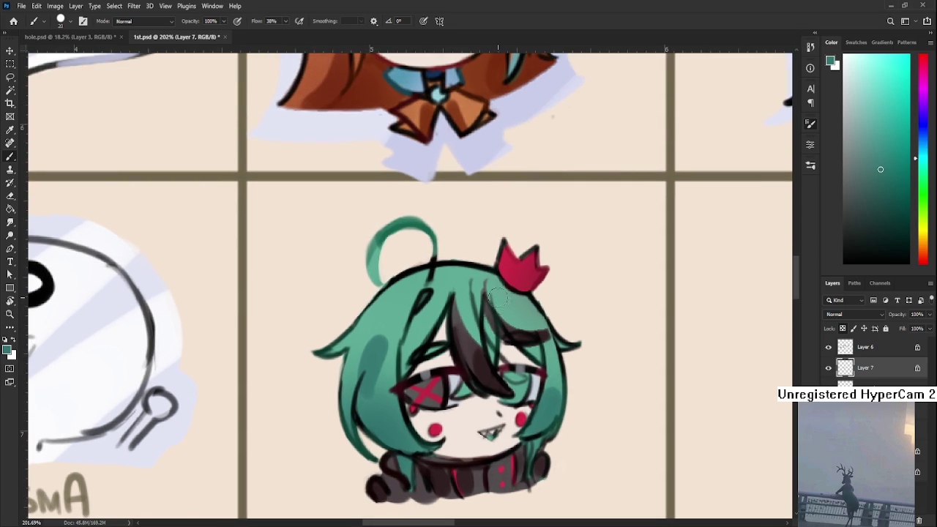
pyautogui.scroll(-3, 444, 453)
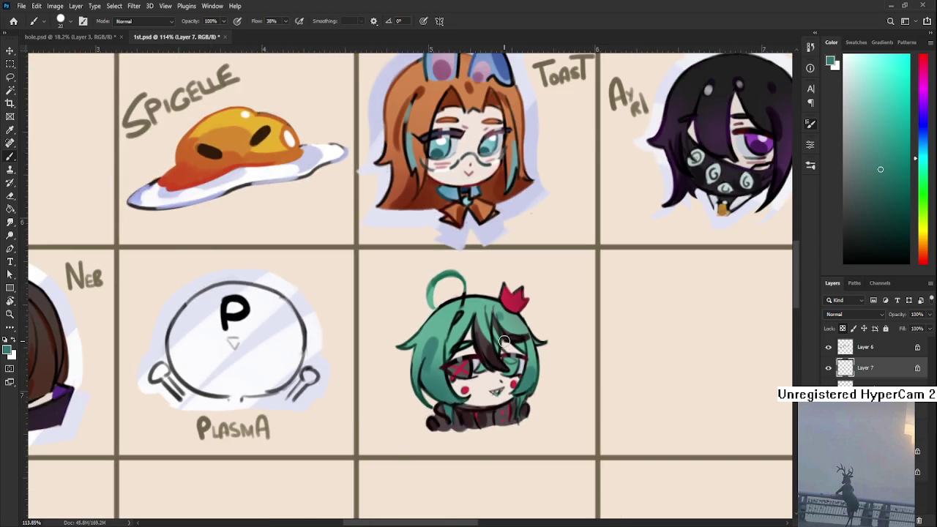
# Add a red blush under the X eye and pink strokes above both eyes.
pyautogui.scroll(4, 444, 453)
pyautogui.keyDown('alt'); pyautogui.click(423, 439); pyautogui.keyUp('alt')
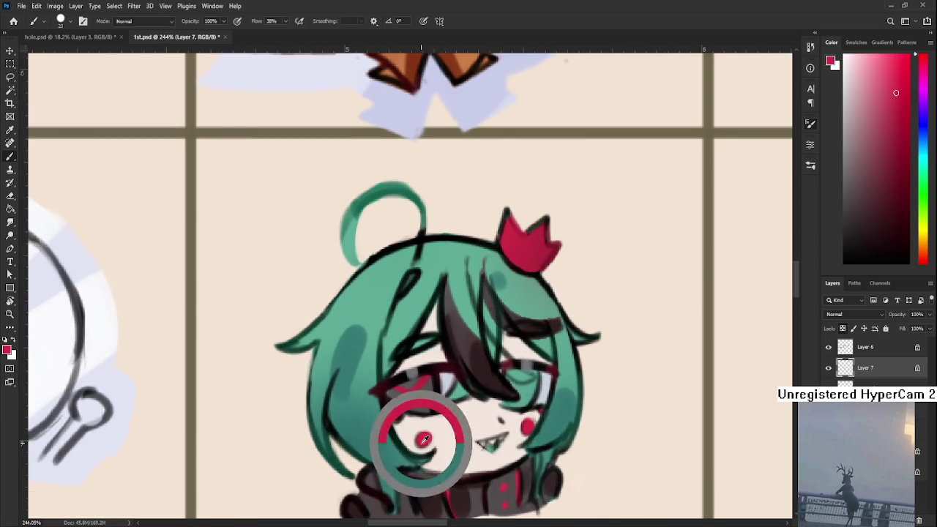
pyautogui.moveTo(399, 416); pyautogui.dragTo(436, 417)
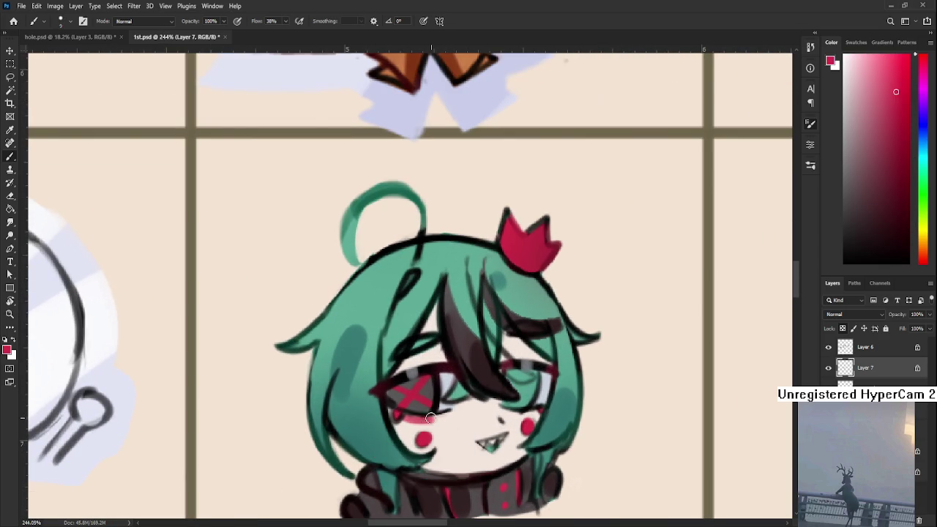
pyautogui.moveTo(393, 366); pyautogui.dragTo(435, 359)
pyautogui.moveTo(513, 360); pyautogui.dragTo(549, 366)
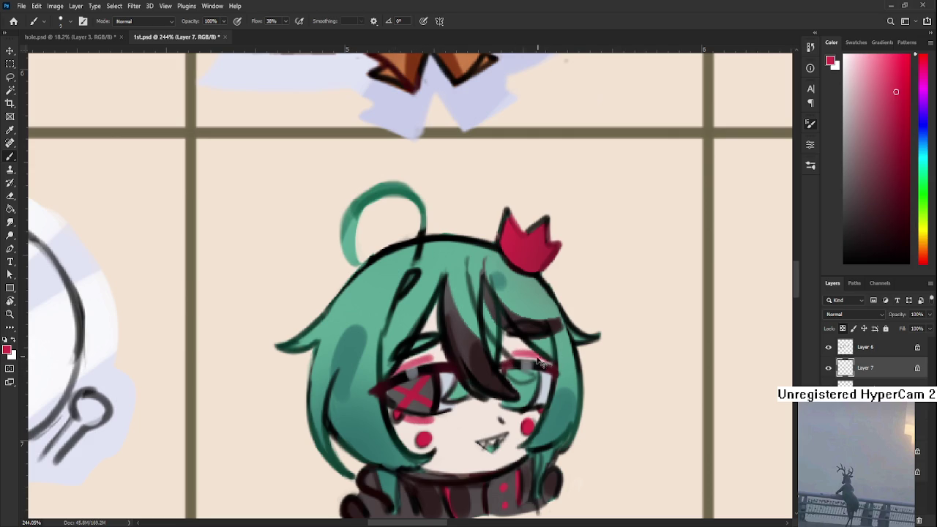
# Dot a small black mole beside the mouth and save the calendar.
pyautogui.moveTo(520, 413)
pyautogui.mouseDown()
pyautogui.moveTo(527, 389)
pyautogui.moveTo(563, 358)
pyautogui.mouseUp()
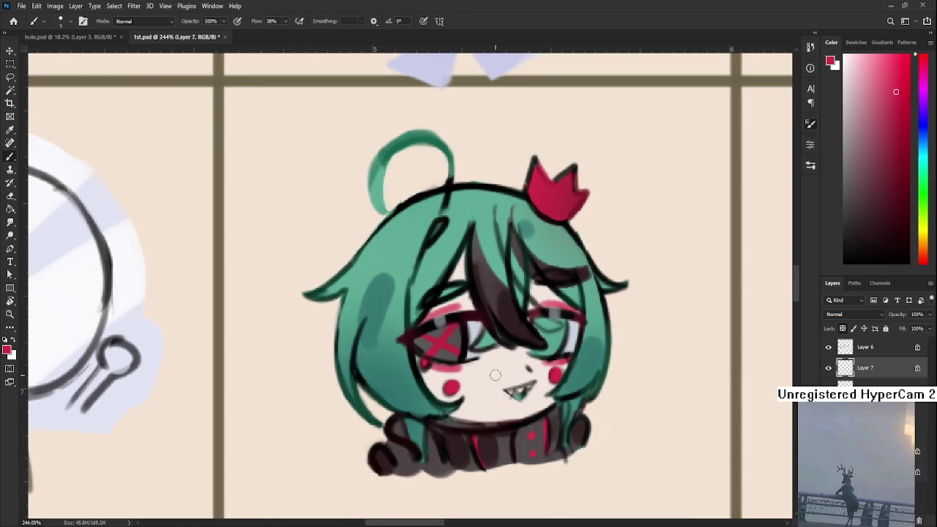
pyautogui.keyDown('alt'); pyautogui.click(513, 337); pyautogui.keyUp('alt')
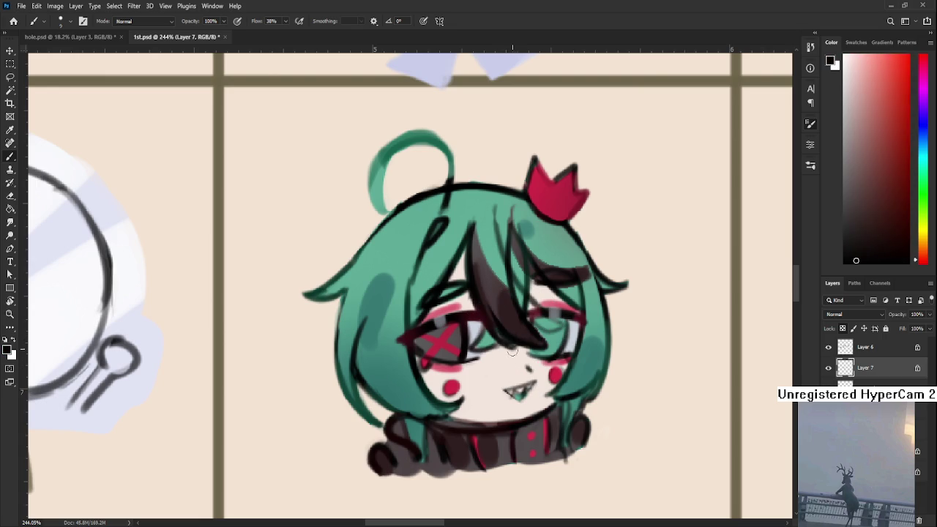
pyautogui.click(504, 406)
pyautogui.scroll(-5, 505, 395)
pyautogui.scroll(-2, 505, 395)
pyautogui.scroll(2, 513, 374)
pyautogui.hotkey('ctrl', 's')
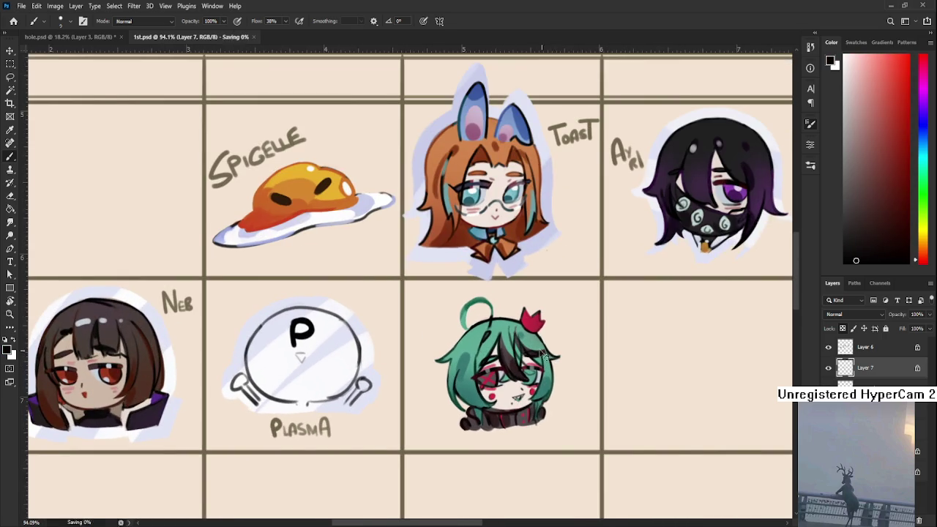
pyautogui.scroll(2, 543, 355)
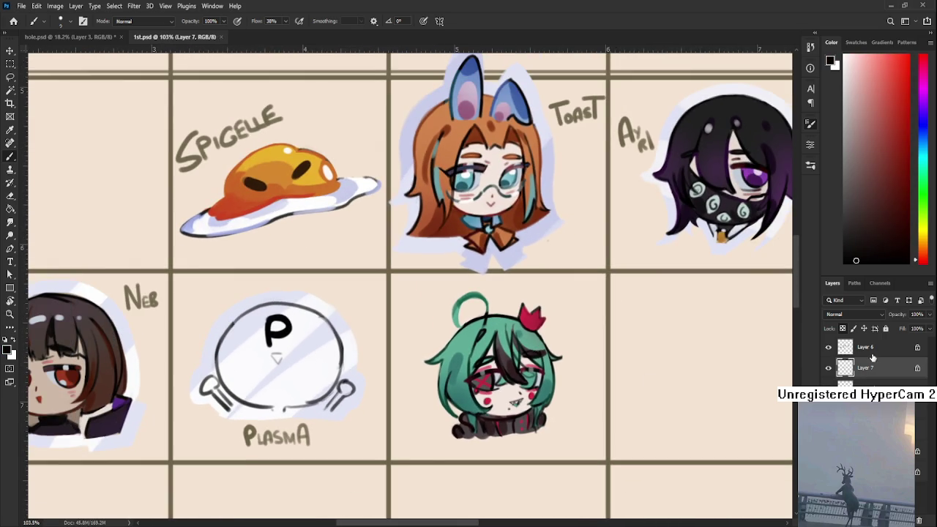
# Merge Layer 6 and Layer 7, then loosely lasso the green-haired chibi.
pyautogui.keyDown('shift'); pyautogui.click(873, 356); pyautogui.keyUp('shift')
pyautogui.hotkey('ctrl', 'z')
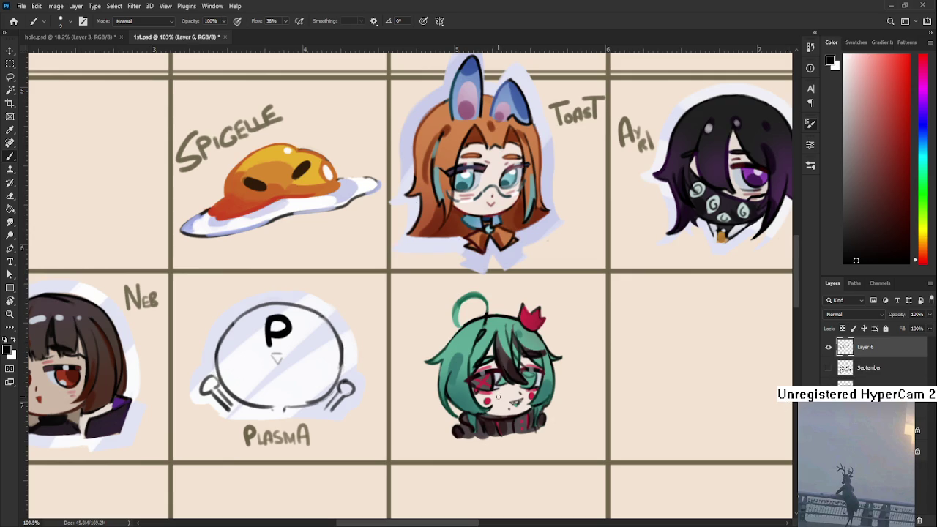
pyautogui.press('l')
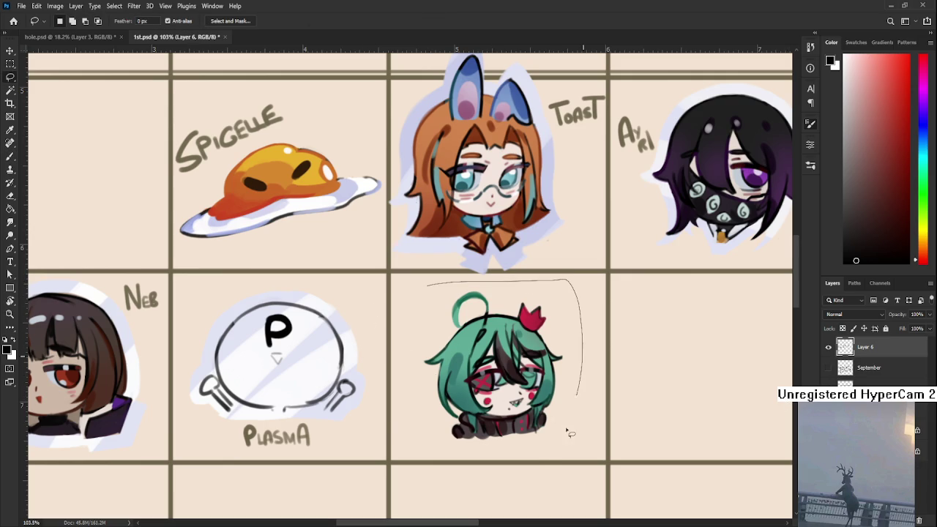
pyautogui.moveTo(469, 284); pyautogui.dragTo(428, 286)
# Skew the chibi slightly from its top, left and bottom edges and narrow its width a little.
pyautogui.hotkey('ctrl', 't')
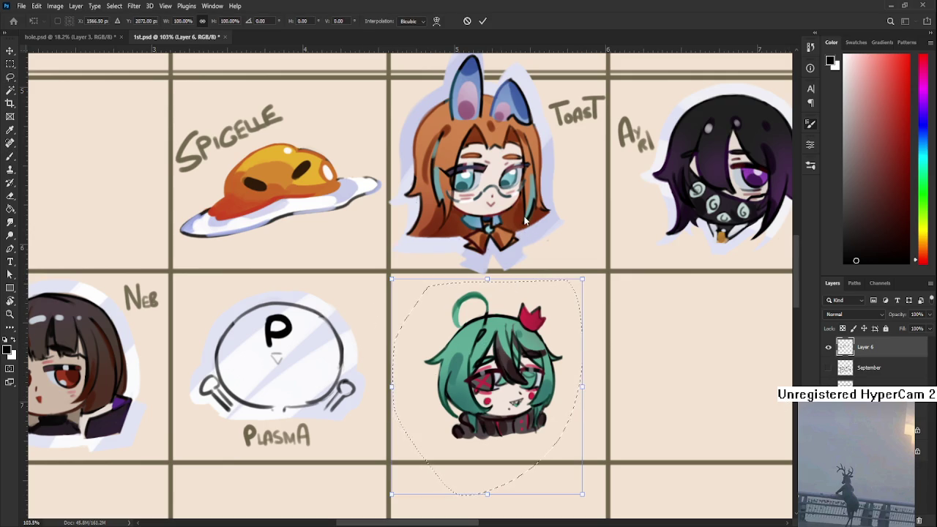
pyautogui.moveTo(489, 282); pyautogui.dragTo(496, 290)
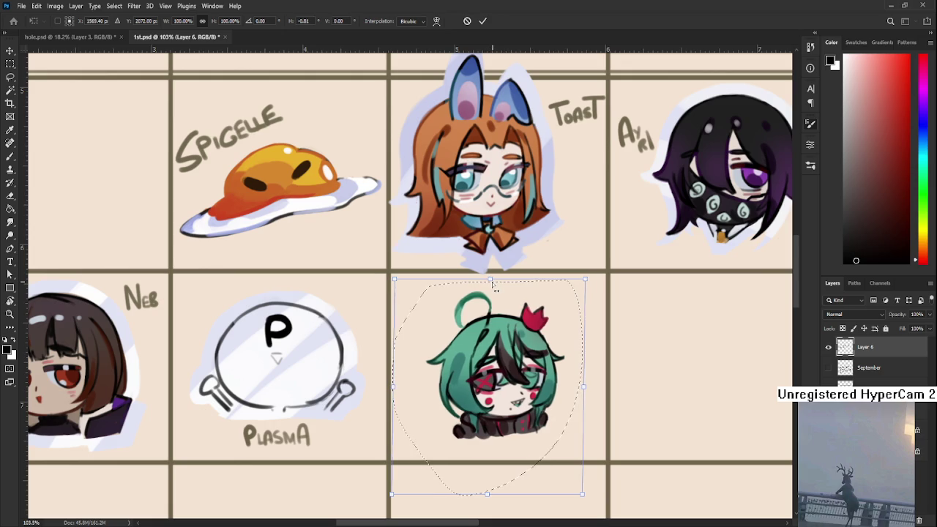
pyautogui.moveTo(393, 399); pyautogui.dragTo(394, 386)
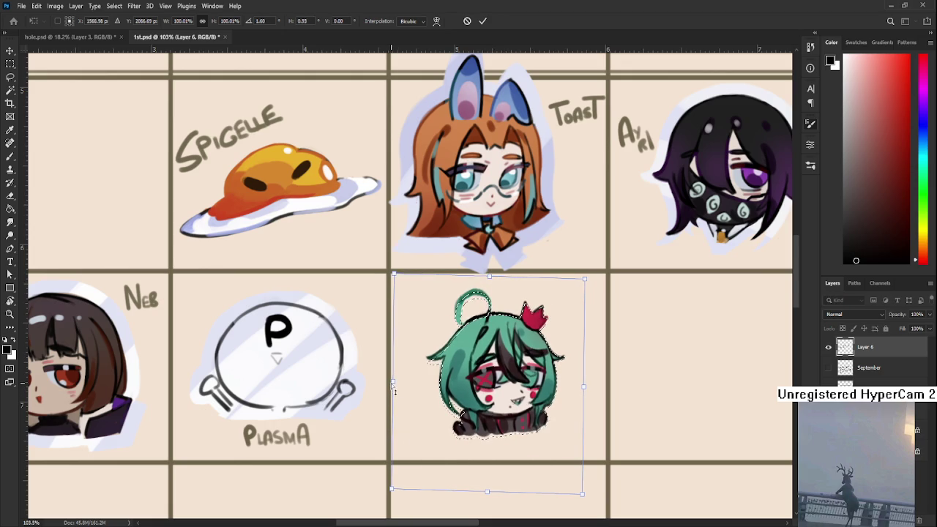
pyautogui.moveTo(489, 496); pyautogui.dragTo(487, 497)
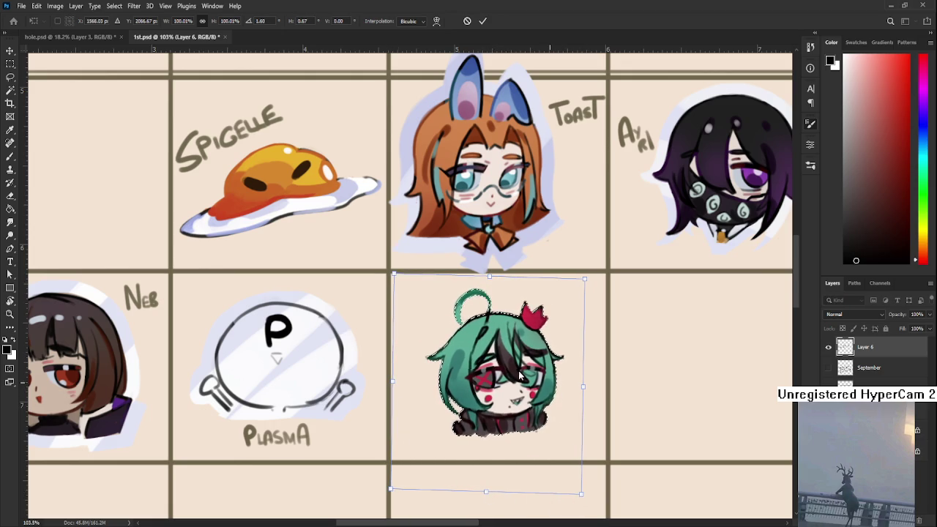
pyautogui.moveTo(585, 386); pyautogui.dragTo(578, 385)
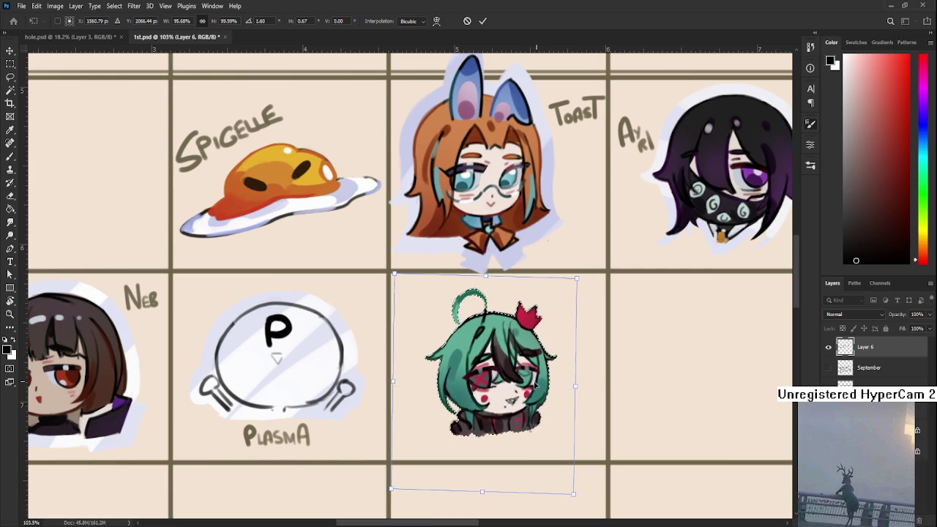
pyautogui.press('Return')
pyautogui.press('l')
pyautogui.scroll(-1, 565, 376)
pyautogui.scroll(-1, 565, 376)
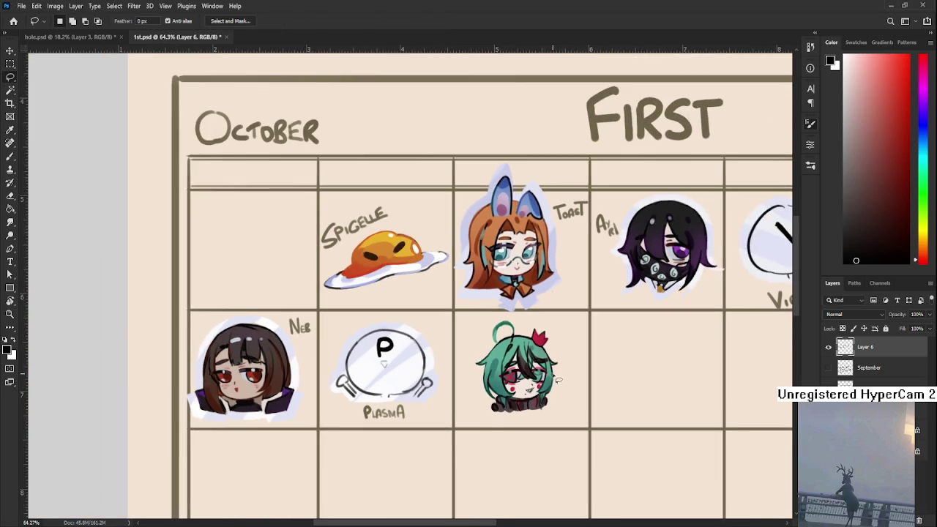
# Cancel a stray transform and loosely lasso the green-haired chibi again.
pyautogui.scroll(1, 547, 366)
pyautogui.scroll(2, 548, 366)
pyautogui.hotkey('ctrl', 't')
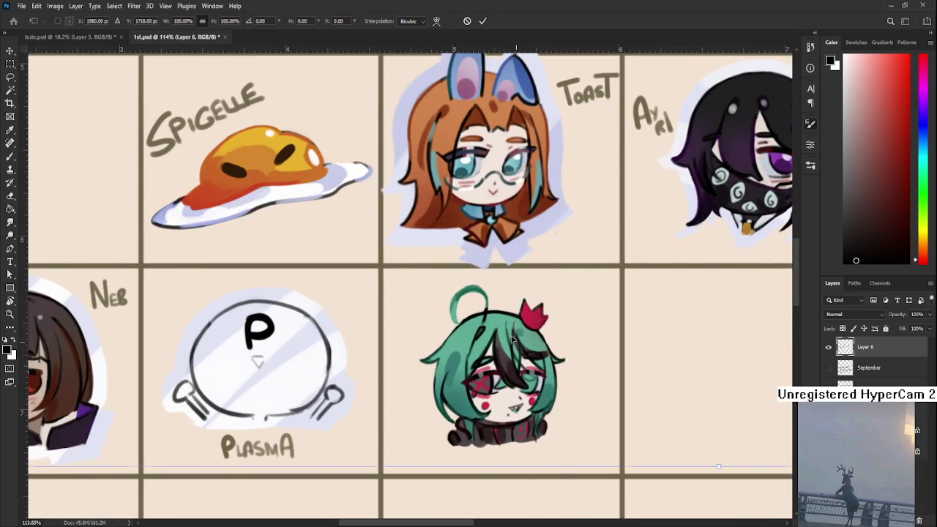
pyautogui.press('Return')
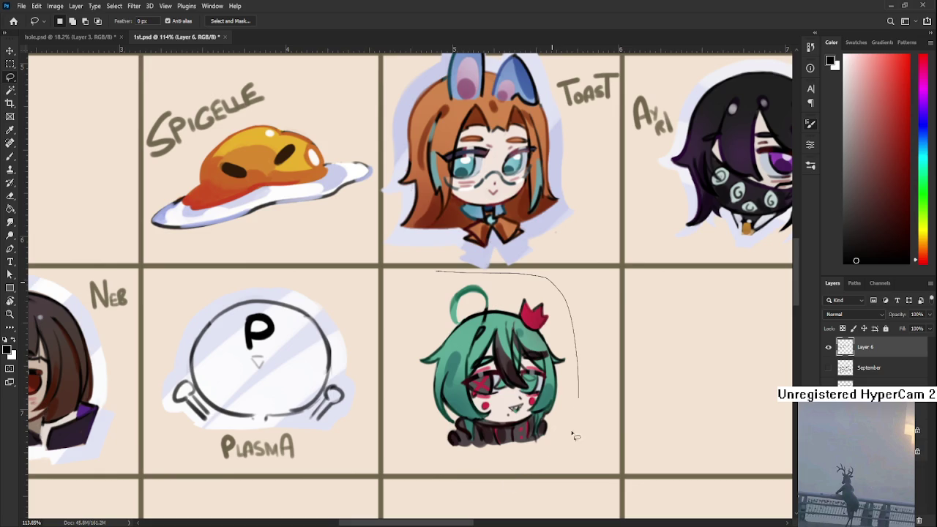
pyautogui.moveTo(457, 276); pyautogui.dragTo(407, 337)
# Warp the chibi outward at the right side and top-right corner, and bend its top edge down.
pyautogui.hotkey('ctrl', 't')
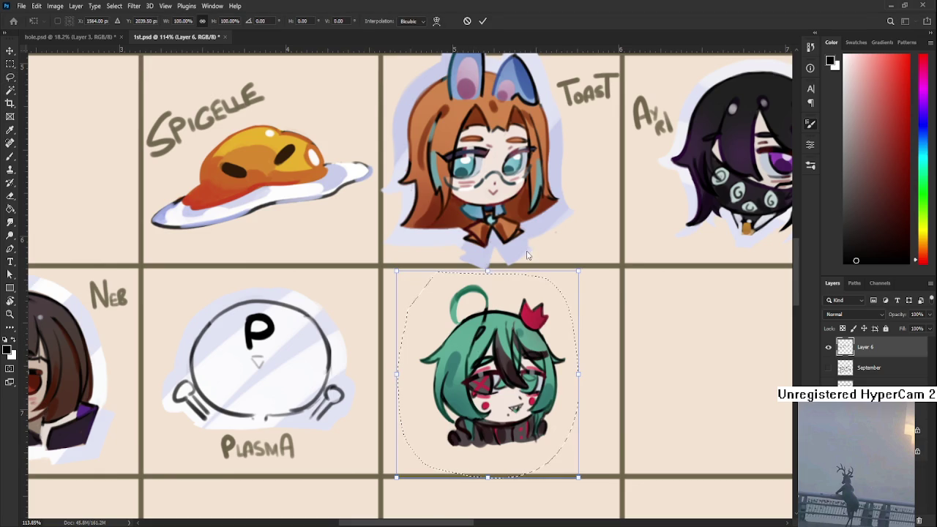
pyautogui.click(436, 21)
pyautogui.moveTo(580, 271); pyautogui.dragTo(592, 270)
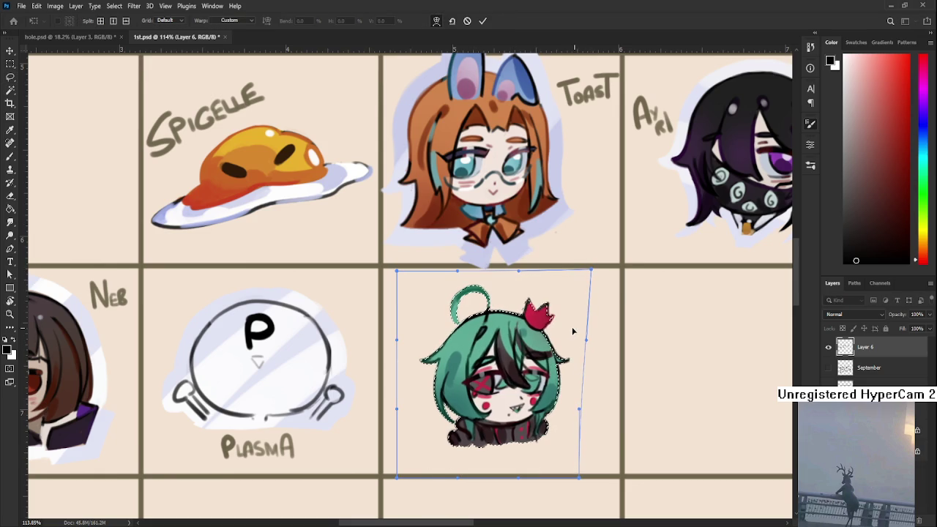
pyautogui.moveTo(572, 327); pyautogui.dragTo(580, 329)
pyautogui.moveTo(458, 271); pyautogui.dragTo(458, 275)
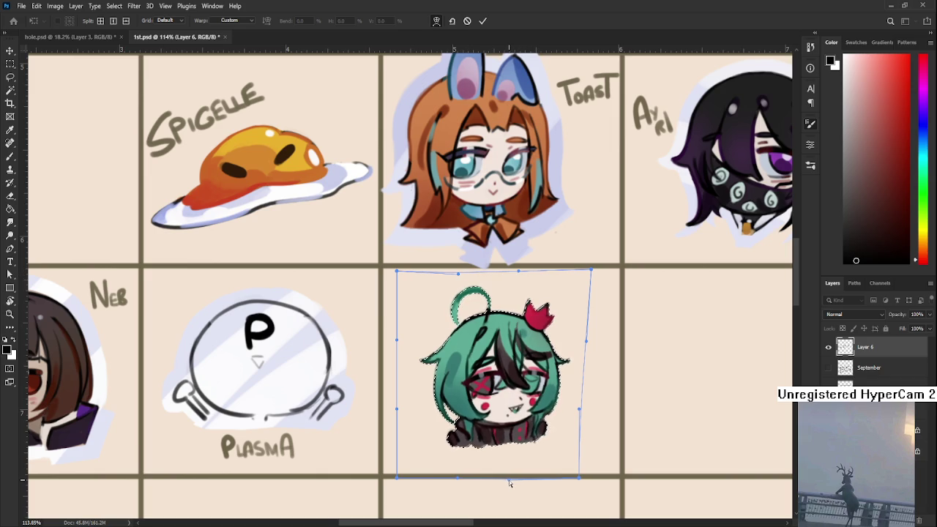
pyautogui.press('Return')
pyautogui.scroll(-2, 511, 474)
pyautogui.scroll(-1, 510, 470)
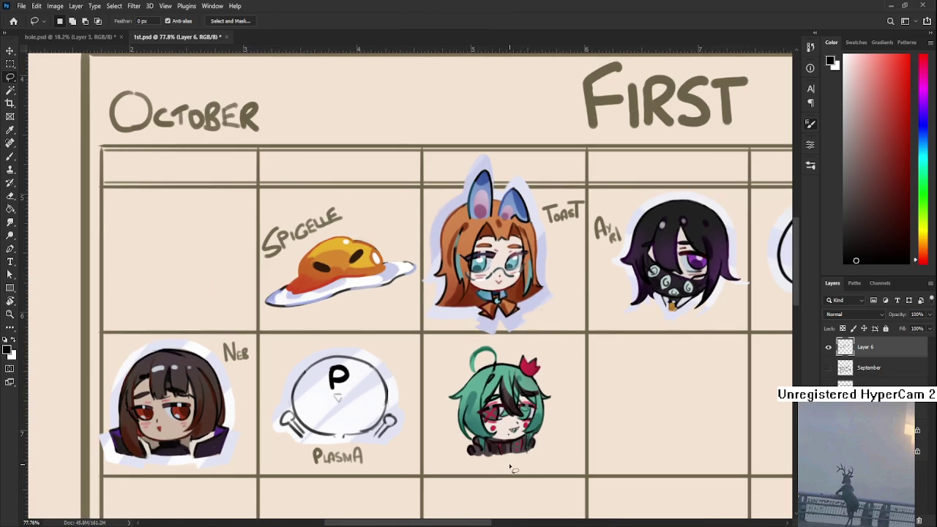
# Mirror the canvas view horizontally and bring the green-haired chibi's row into view.
pyautogui.hotkey('ctrl', 'shift', 'h')
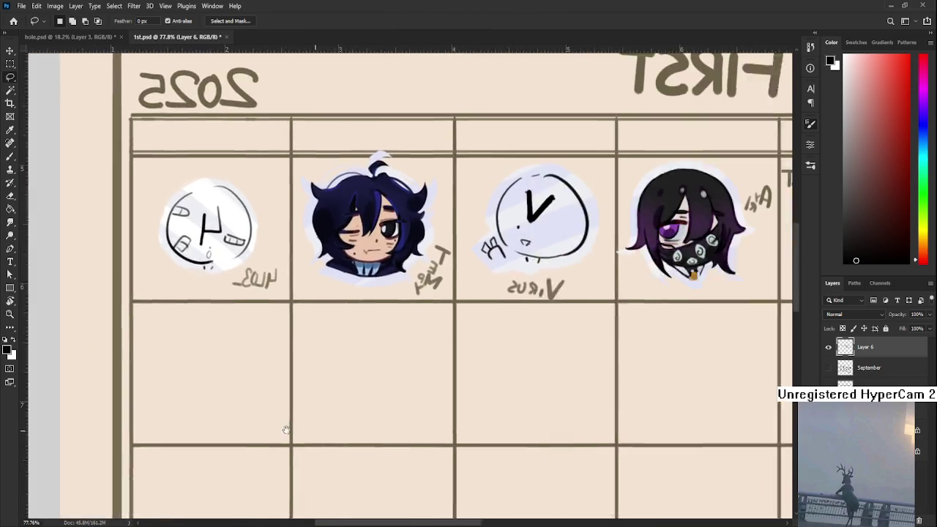
pyautogui.moveTo(508, 460); pyautogui.dragTo(469, 449)
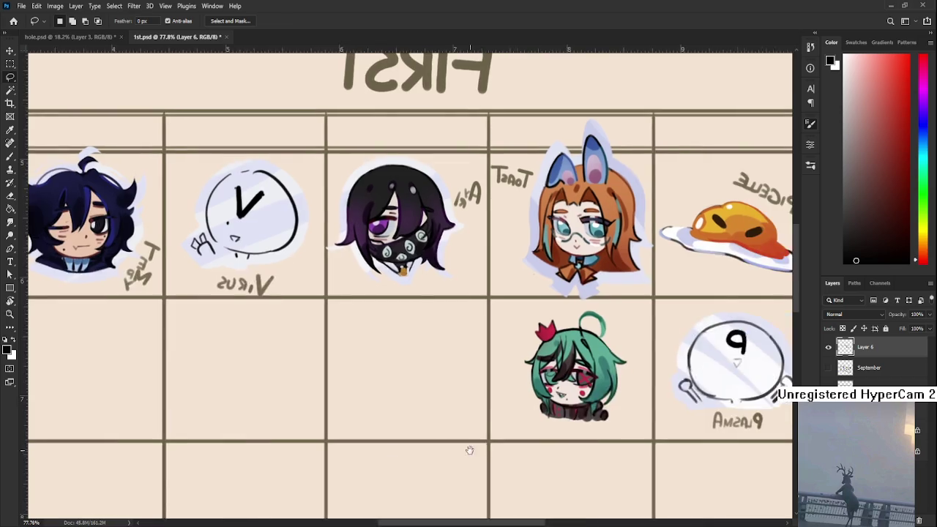
pyautogui.hscroll(3, 469, 450)
pyautogui.scroll(3, 472, 411)
pyautogui.scroll(2, 471, 402)
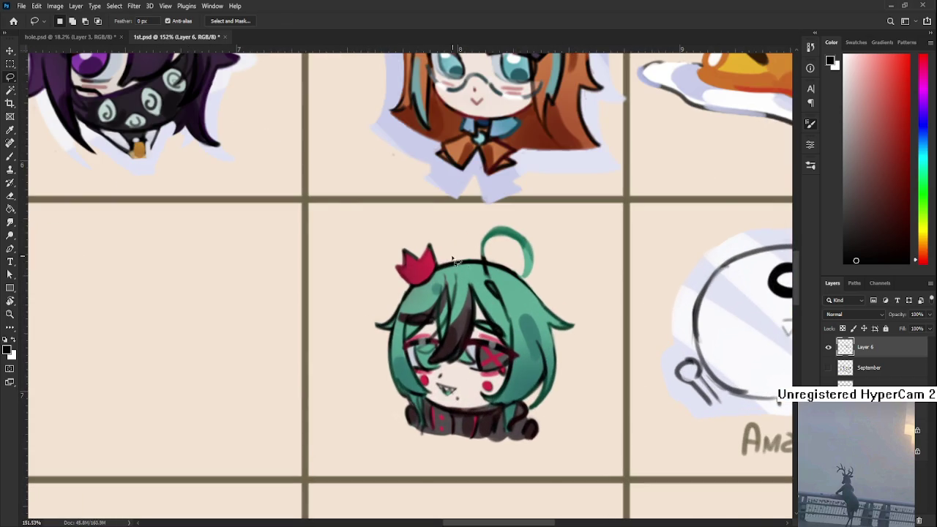
# Lasso the chibi and skew its top slightly right to correct the tilt.
pyautogui.moveTo(392, 236)
pyautogui.mouseDown()
pyautogui.moveTo(600, 266)
pyautogui.moveTo(376, 485)
pyautogui.moveTo(337, 249)
pyautogui.mouseUp()
pyautogui.hotkey('ctrl', 't')
pyautogui.moveTo(471, 218); pyautogui.dragTo(473, 220)
pyautogui.press('Return')
# Switch to the Brush and sample the crown's red for touch-ups.
pyautogui.scroll(-2, 519, 444)
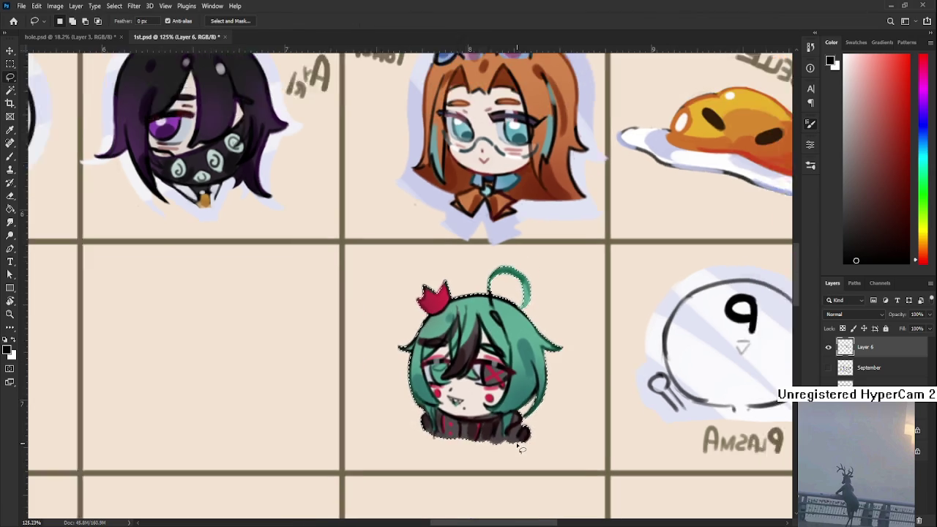
pyautogui.scroll(-1, 520, 444)
pyautogui.scroll(-1, 522, 457)
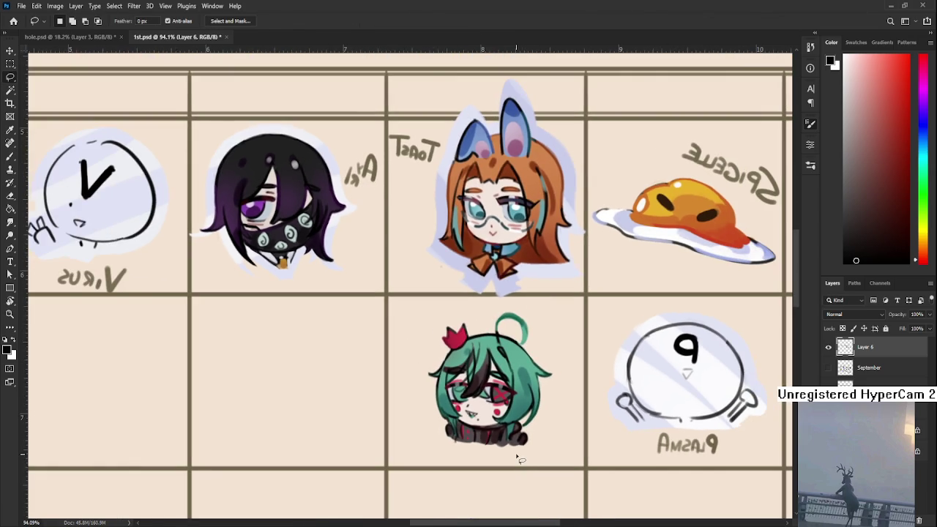
pyautogui.scroll(1, 458, 323)
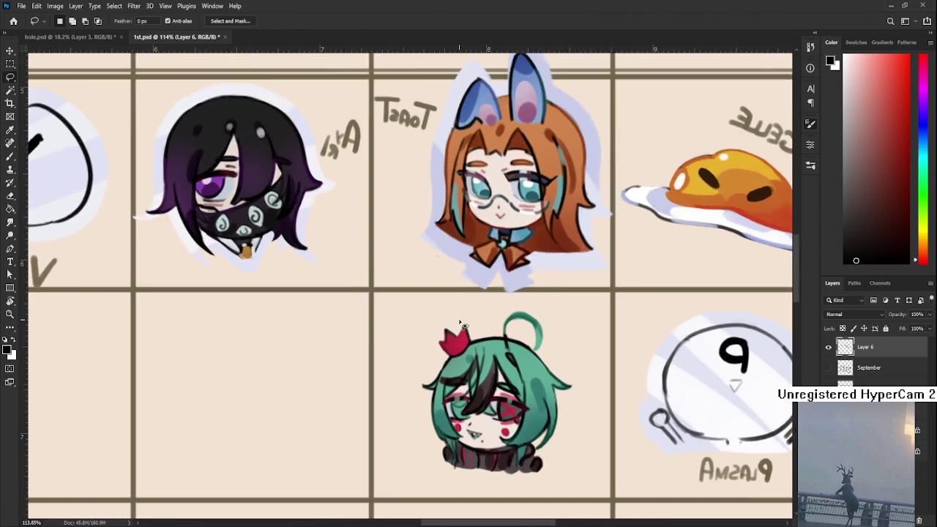
pyautogui.scroll(2, 458, 322)
pyautogui.press('b')
pyautogui.keyDown('alt'); pyautogui.click(430, 345); pyautogui.keyUp('alt')
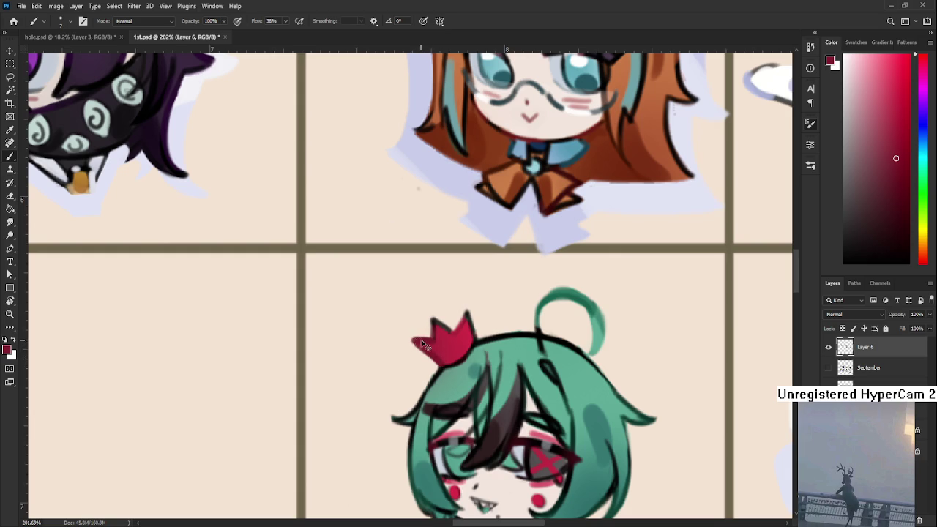
# Touch up the chibi's crown with sampled reds, alternating brush and eraser.
pyautogui.keyDown('alt'); pyautogui.click(432, 339); pyautogui.keyUp('alt')
pyautogui.keyDown('alt'); pyautogui.click(437, 348); pyautogui.keyUp('alt')
pyautogui.moveTo(474, 341); pyautogui.dragTo(473, 315)
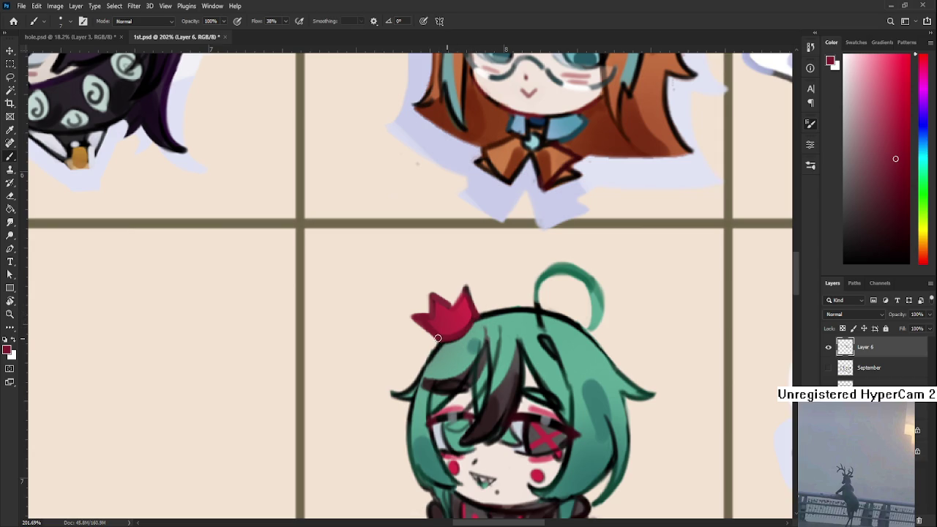
pyautogui.keyDown('alt'); pyautogui.click(461, 306); pyautogui.keyUp('alt')
pyautogui.press('e')
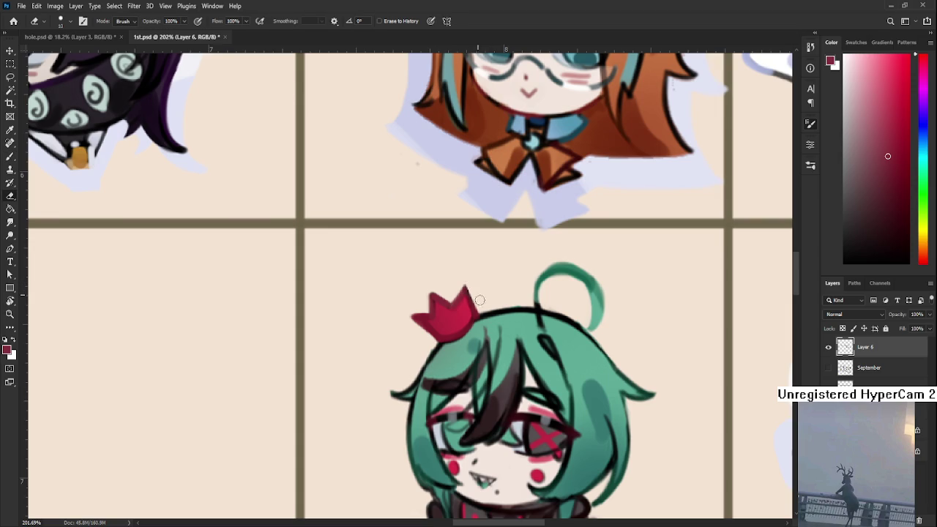
pyautogui.scroll(-1, 480, 300)
pyautogui.press('b')
# Sample the hair's light and dark greens and touch up the hair with brush and eraser.
pyautogui.keyDown('alt'); pyautogui.click(409, 315); pyautogui.keyUp('alt')
pyautogui.keyDown('alt'); pyautogui.click(385, 416); pyautogui.keyUp('alt')
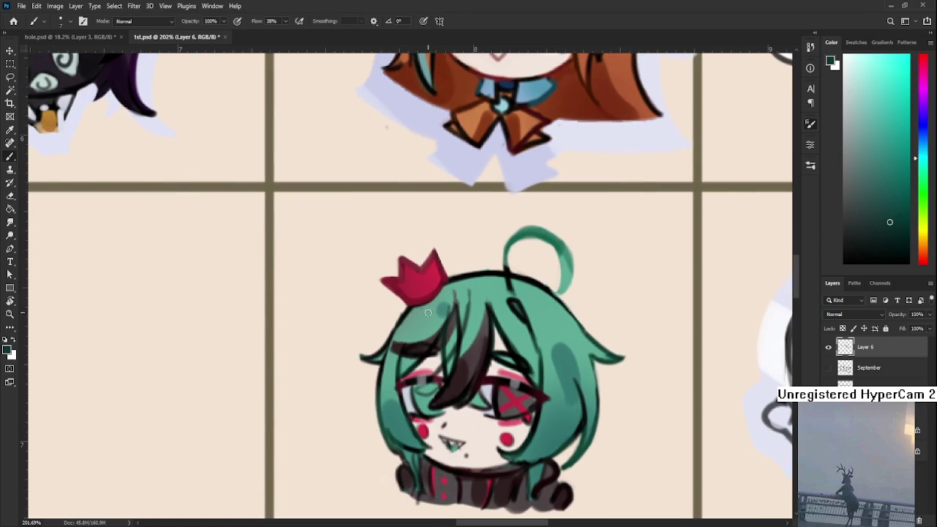
pyautogui.press('e')
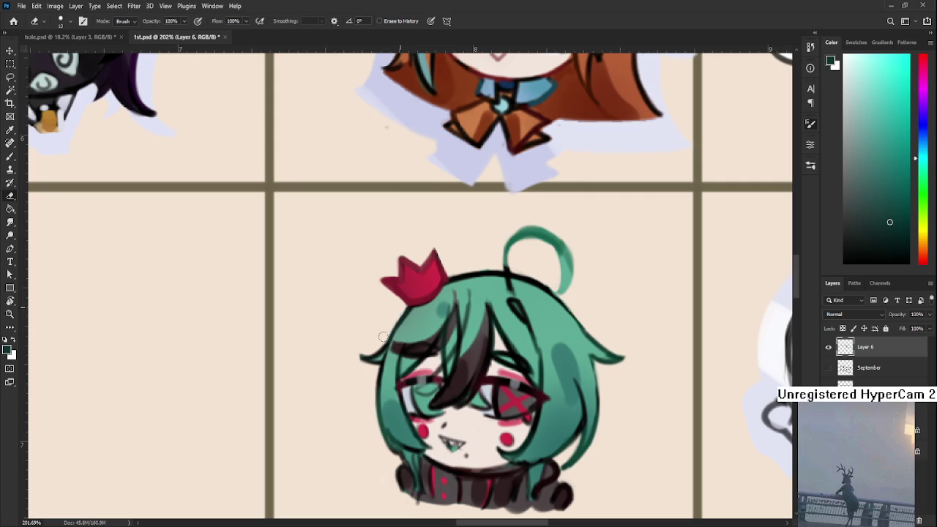
pyautogui.press('b')
pyautogui.press('e')
pyautogui.moveTo(395, 310); pyautogui.dragTo(385, 260)
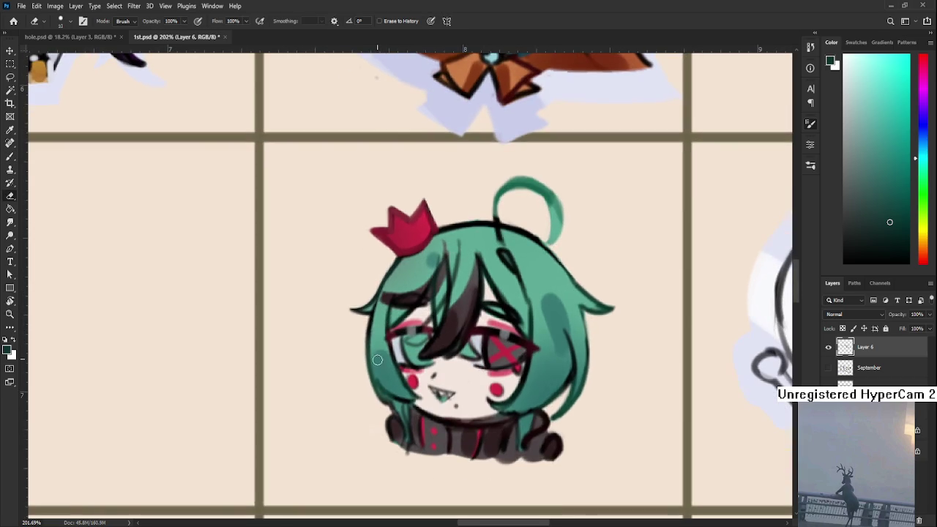
pyautogui.press('b')
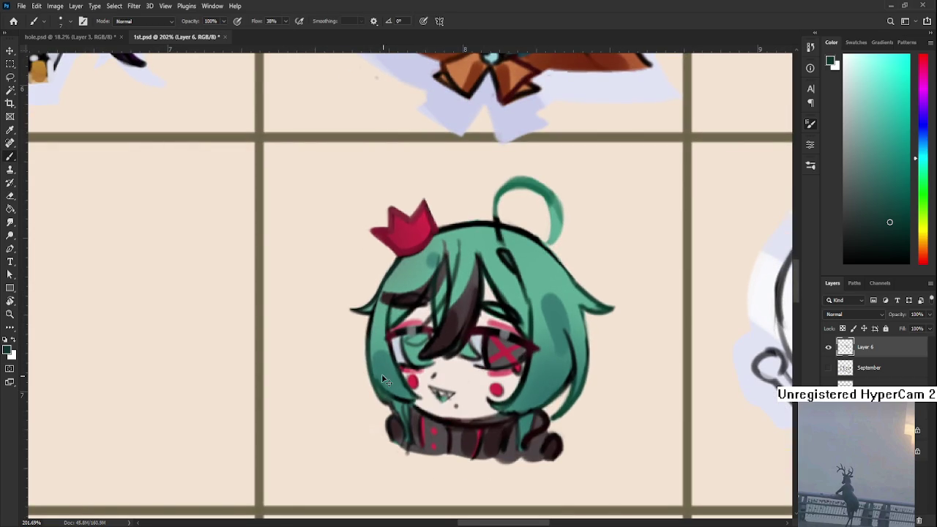
# Paint teal shading along the left hair edge using sampled light and dark teals.
pyautogui.keyDown('alt'); pyautogui.click(382, 384); pyautogui.keyUp('alt')
pyautogui.keyDown('alt'); pyautogui.click(382, 256); pyautogui.keyUp('alt')
pyautogui.keyDown('alt'); pyautogui.click(381, 376); pyautogui.keyUp('alt')
pyautogui.keyDown('alt'); pyautogui.click(388, 314); pyautogui.keyUp('alt')
pyautogui.moveTo(412, 388); pyautogui.dragTo(391, 339)
pyautogui.scroll(-2, 476, 304)
# Sample and fine-tune the teal from several spots on the chibi's hair.
pyautogui.keyDown('alt'); pyautogui.click(489, 353); pyautogui.keyUp('alt')
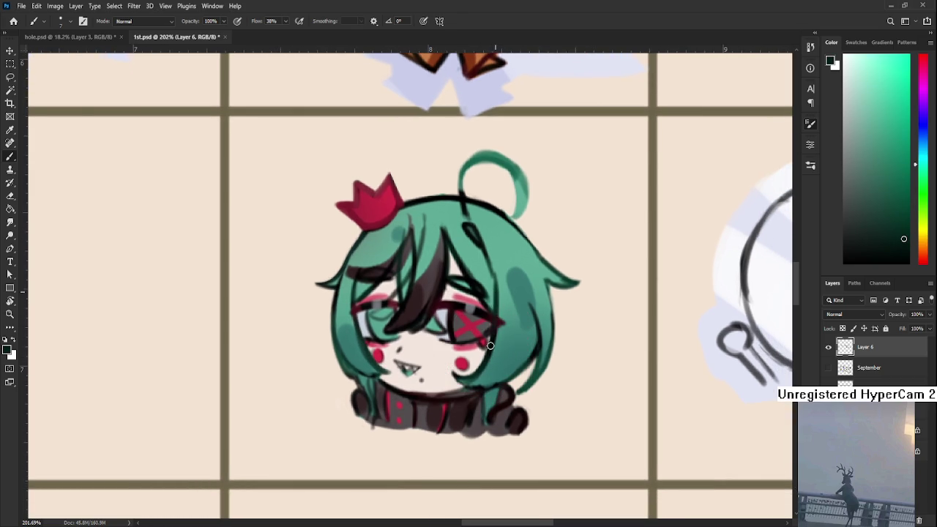
pyautogui.keyDown('alt'); pyautogui.click(497, 291); pyautogui.keyUp('alt')
pyautogui.keyDown('alt'); pyautogui.click(494, 300); pyautogui.keyUp('alt')
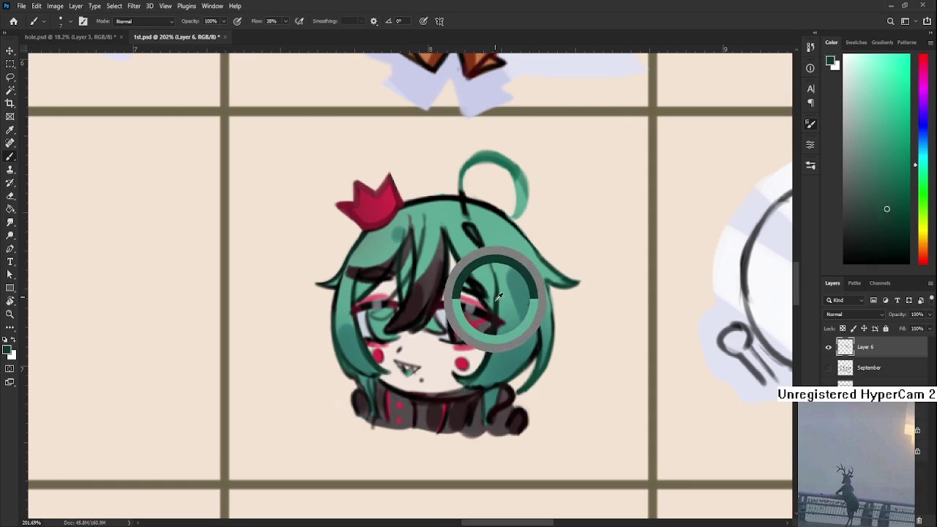
pyautogui.keyDown('alt'); pyautogui.click(490, 288); pyautogui.keyUp('alt')
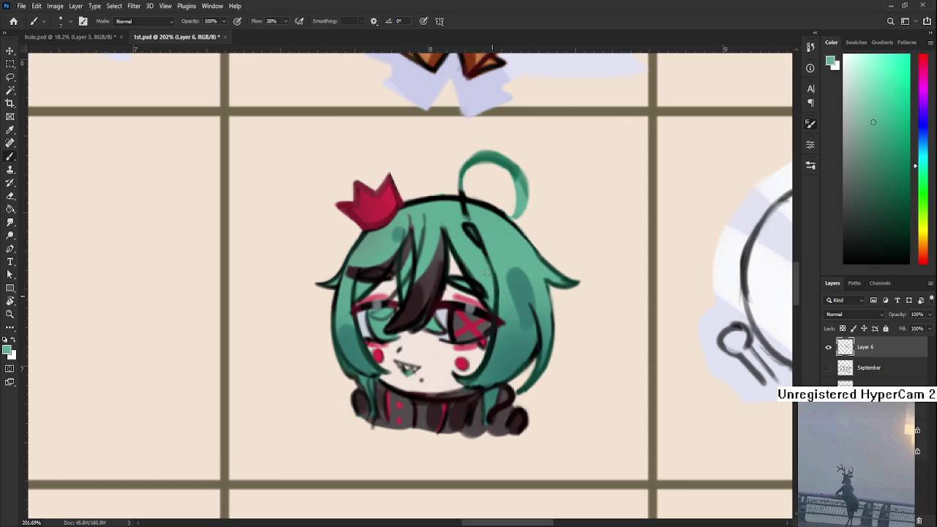
pyautogui.moveTo(486, 272); pyautogui.dragTo(438, 318)
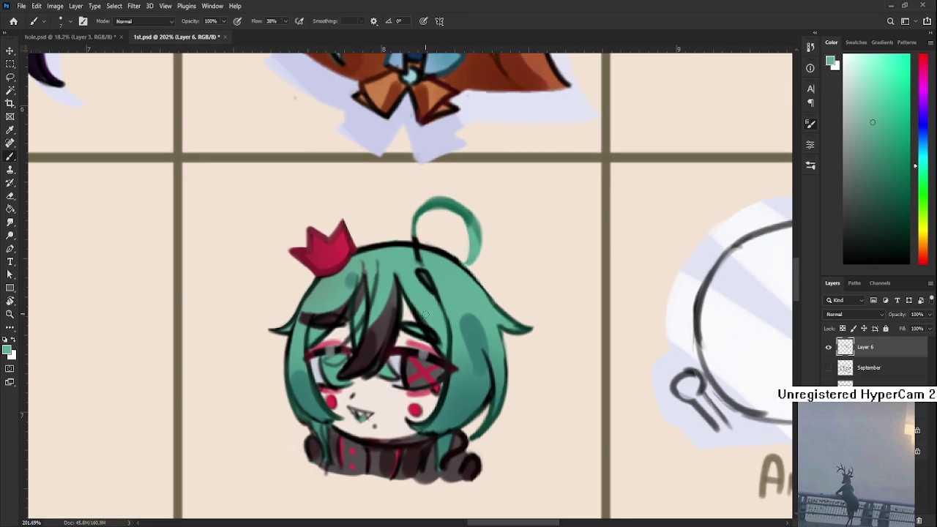
pyautogui.keyDown('alt'); pyautogui.click(438, 320); pyautogui.keyUp('alt')
pyautogui.keyDown('alt'); pyautogui.click(418, 293); pyautogui.keyUp('alt')
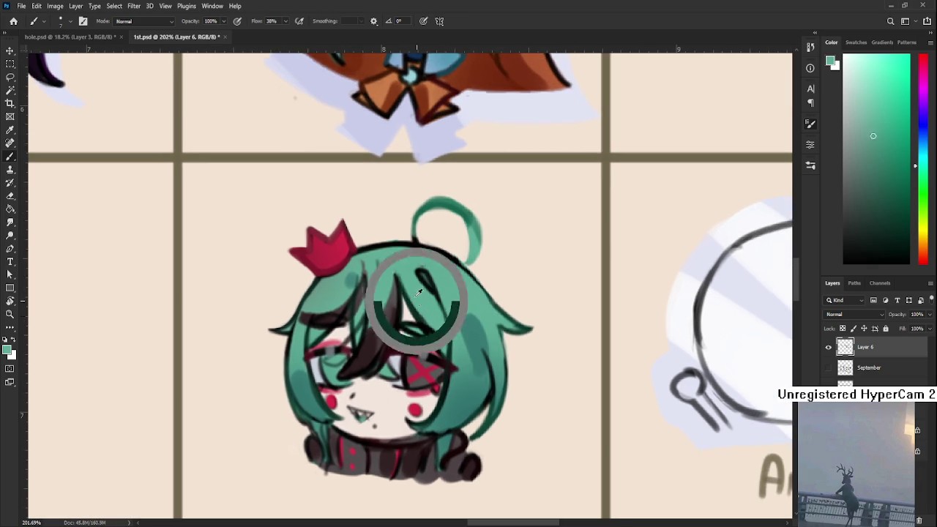
# Sample the dark hair-line colour and darker teals for strands in the bangs.
pyautogui.keyDown('alt'); pyautogui.click(391, 319); pyautogui.keyUp('alt')
pyautogui.moveTo(380, 303); pyautogui.dragTo(413, 298)
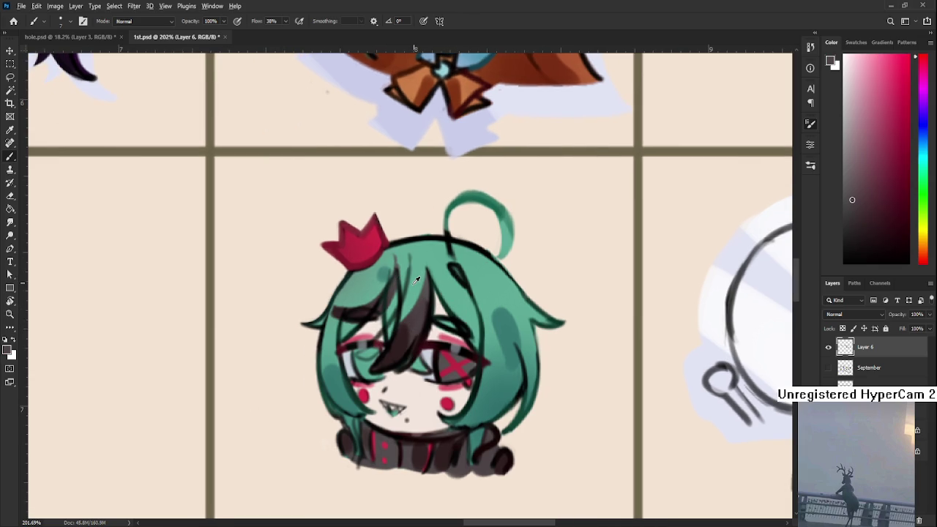
pyautogui.keyDown('alt'); pyautogui.click(406, 280); pyautogui.keyUp('alt')
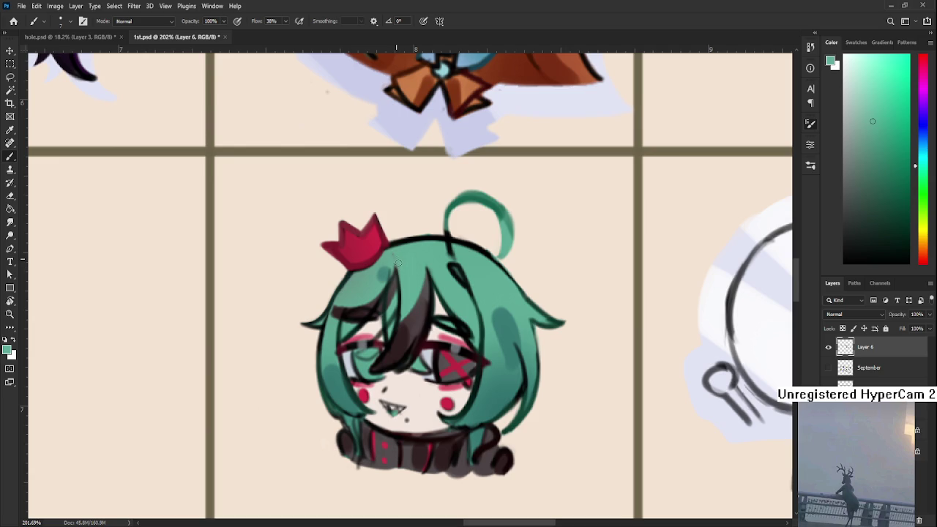
pyautogui.keyDown('alt'); pyautogui.click(386, 273); pyautogui.keyUp('alt')
pyautogui.moveTo(382, 278); pyautogui.dragTo(415, 266)
pyautogui.keyDown('alt'); pyautogui.click(427, 271); pyautogui.keyUp('alt')
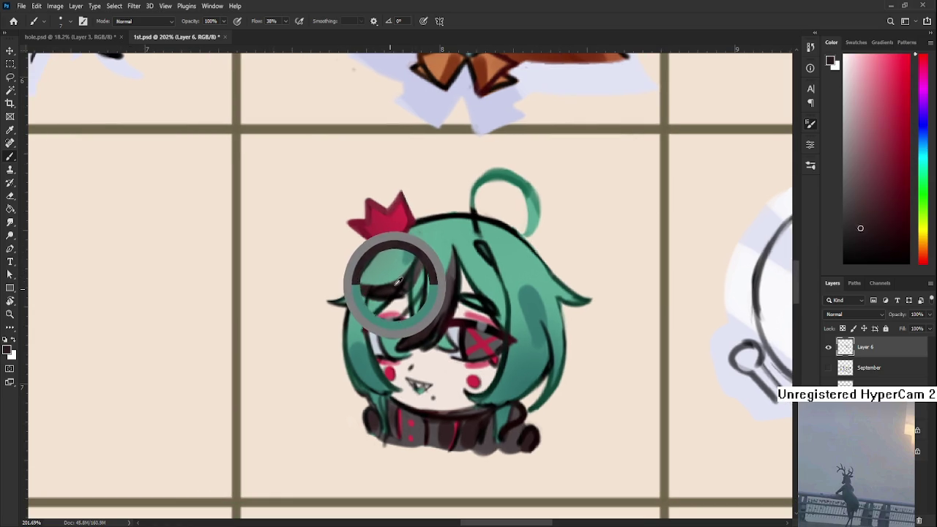
pyautogui.press('r')
pyautogui.moveTo(462, 309)
pyautogui.mouseDown()
pyautogui.moveTo(350, 307)
pyautogui.moveTo(364, 304)
pyautogui.mouseUp()
# Sample slightly darker hair teals and rotate the view to a better painting angle.
pyautogui.press('b')
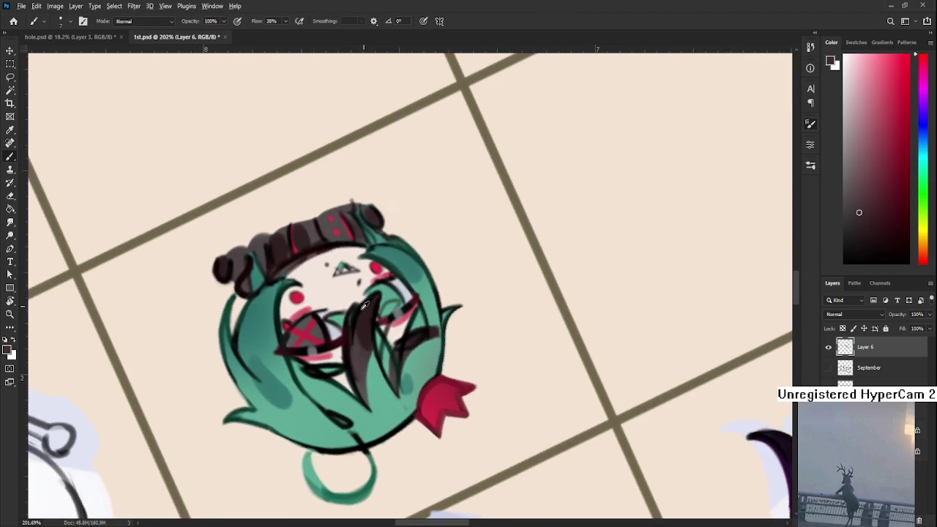
pyautogui.keyDown('alt'); pyautogui.click(357, 350); pyautogui.keyUp('alt')
pyautogui.keyDown('alt'); pyautogui.click(366, 318); pyautogui.keyUp('alt')
pyautogui.keyDown('alt'); pyautogui.click(374, 323); pyautogui.keyUp('alt')
pyautogui.press('r')
pyautogui.moveTo(381, 318)
pyautogui.mouseDown()
pyautogui.moveTo(478, 329)
pyautogui.moveTo(433, 328)
pyautogui.moveTo(446, 382)
pyautogui.mouseUp()
pyautogui.press('b')
# Undo the last dark hair stroke and redraw a longer dark strand on the right hair.
pyautogui.hotkey('ctrl', 'z')
pyautogui.moveTo(451, 316)
pyautogui.mouseDown()
pyautogui.moveTo(458, 378)
pyautogui.moveTo(520, 281)
pyautogui.moveTo(431, 355)
pyautogui.moveTo(483, 353)
pyautogui.mouseUp()
pyautogui.keyDown('alt'); pyautogui.click(452, 384); pyautogui.keyUp('alt')
pyautogui.press('r')
pyautogui.press('b')
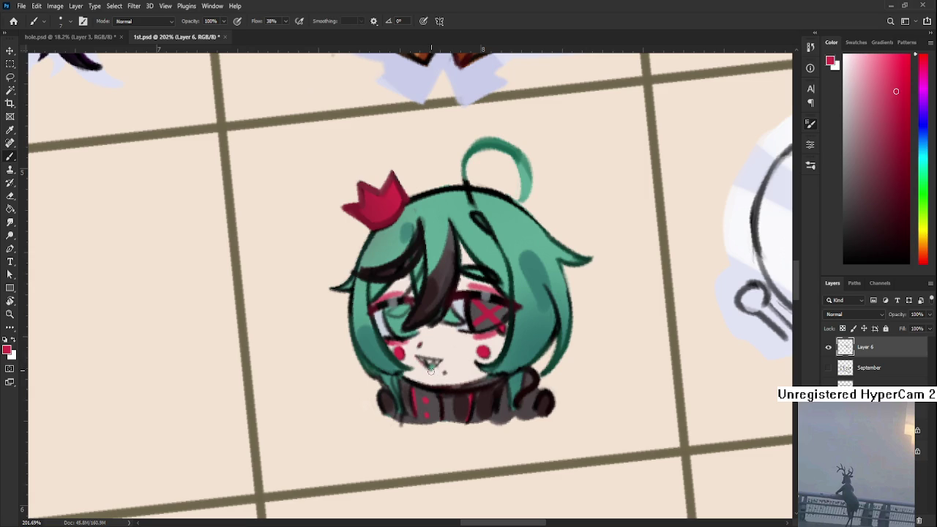
# Sample the face's skin tone, pink cheek colour and a deeper red for touch-ups.
pyautogui.keyDown('alt'); pyautogui.click(442, 354); pyautogui.keyUp('alt')
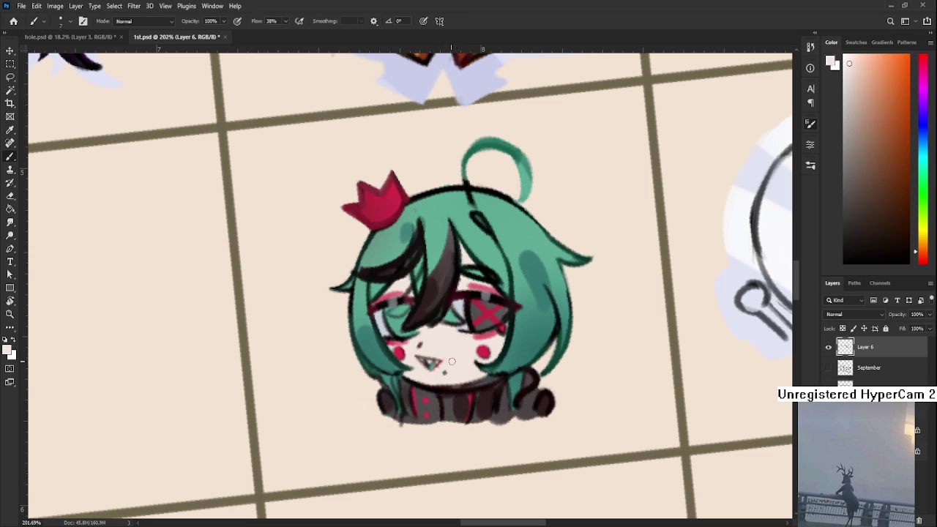
pyautogui.keyDown('alt'); pyautogui.click(483, 339); pyautogui.keyUp('alt')
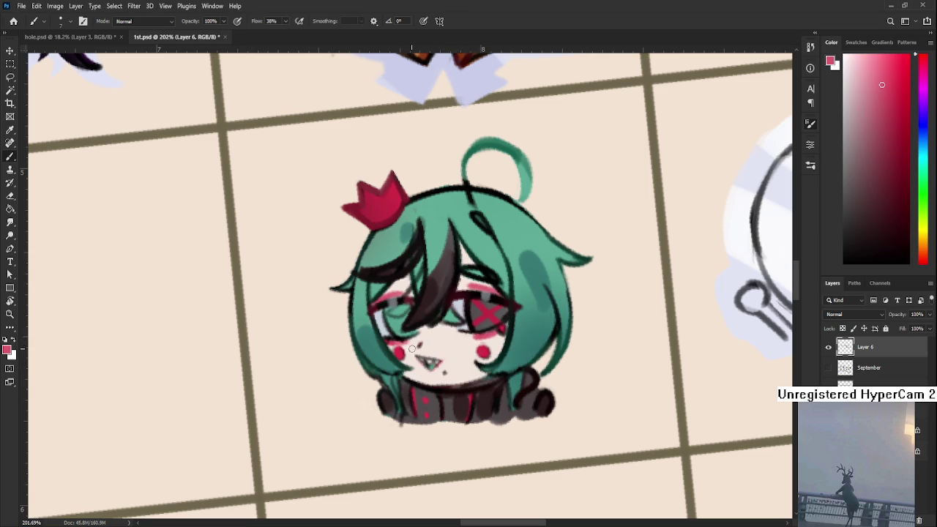
pyautogui.press('r')
pyautogui.moveTo(412, 349)
pyautogui.mouseDown()
pyautogui.moveTo(442, 354)
pyautogui.moveTo(364, 308)
pyautogui.mouseUp()
pyautogui.press('r')
pyautogui.keyDown('alt'); pyautogui.click(372, 300); pyautogui.keyUp('alt')
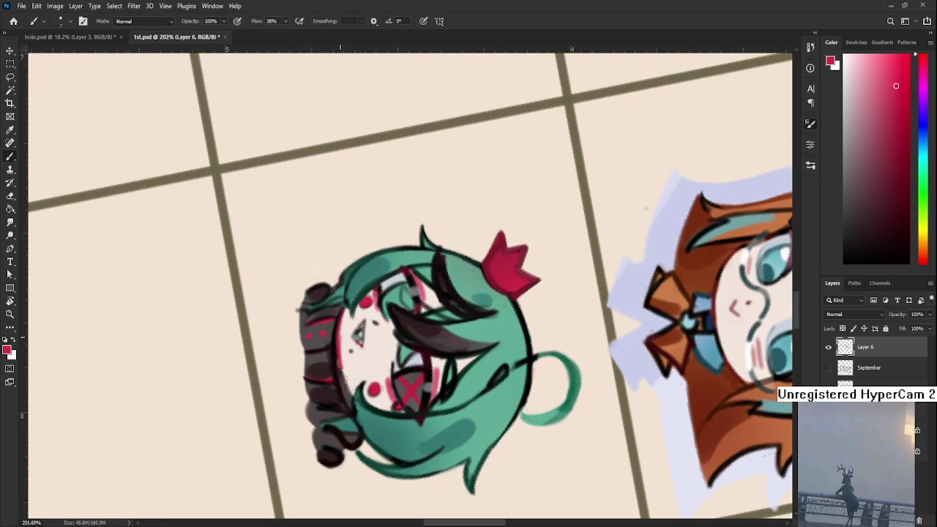
pyautogui.keyDown('alt'); pyautogui.click(342, 353); pyautogui.keyUp('alt')
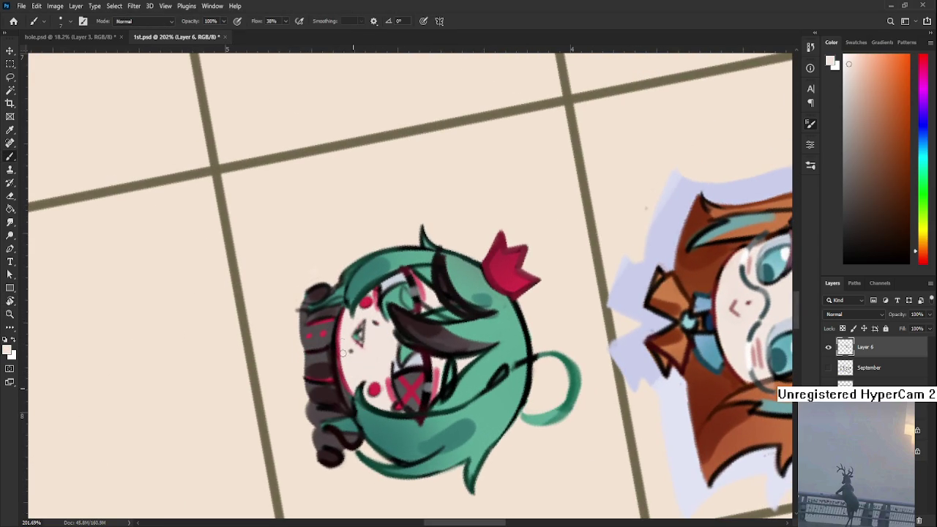
# Paint teal hair strands extending down over the collar.
pyautogui.press('r')
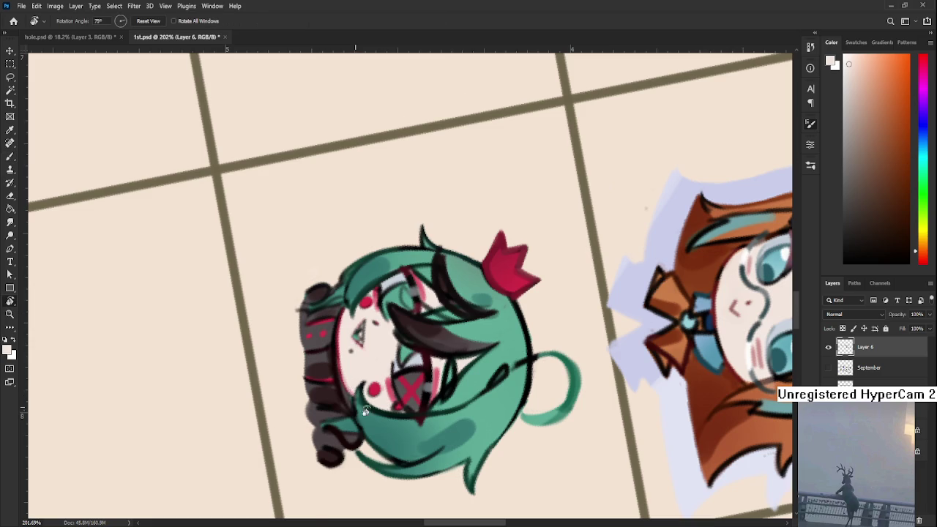
pyautogui.moveTo(353, 390); pyautogui.dragTo(422, 354)
pyautogui.keyDown('alt'); pyautogui.click(423, 354); pyautogui.keyUp('alt')
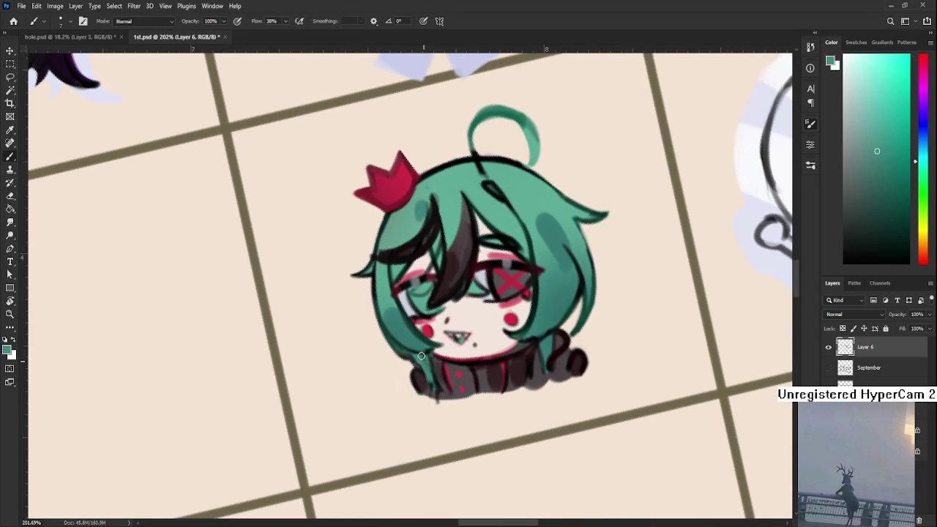
pyautogui.moveTo(434, 389); pyautogui.dragTo(434, 384)
pyautogui.moveTo(543, 345)
pyautogui.mouseDown()
pyautogui.moveTo(551, 339)
pyautogui.moveTo(549, 351)
pyautogui.mouseUp()
# Darken the collar edge with its dark colour, then sample red and skin accents.
pyautogui.keyDown('alt'); pyautogui.click(532, 359); pyautogui.keyUp('alt')
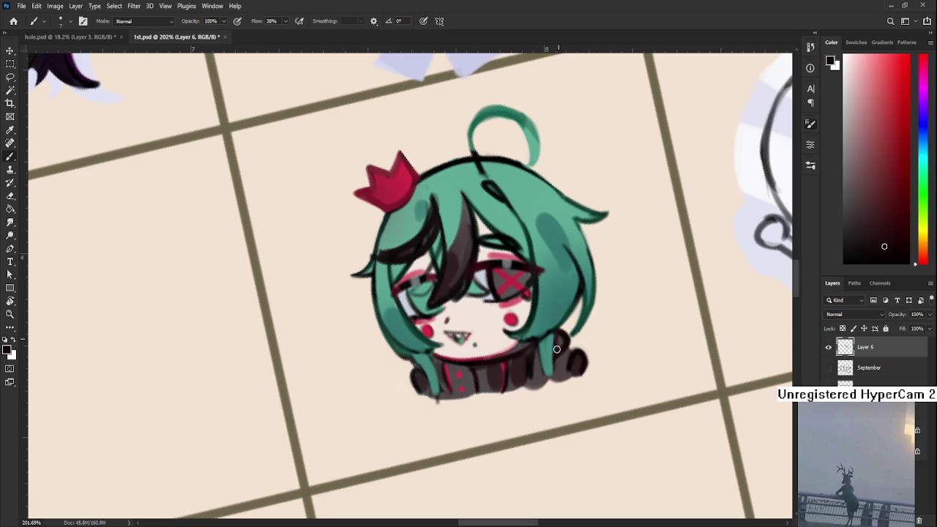
pyautogui.moveTo(505, 355); pyautogui.dragTo(370, 372)
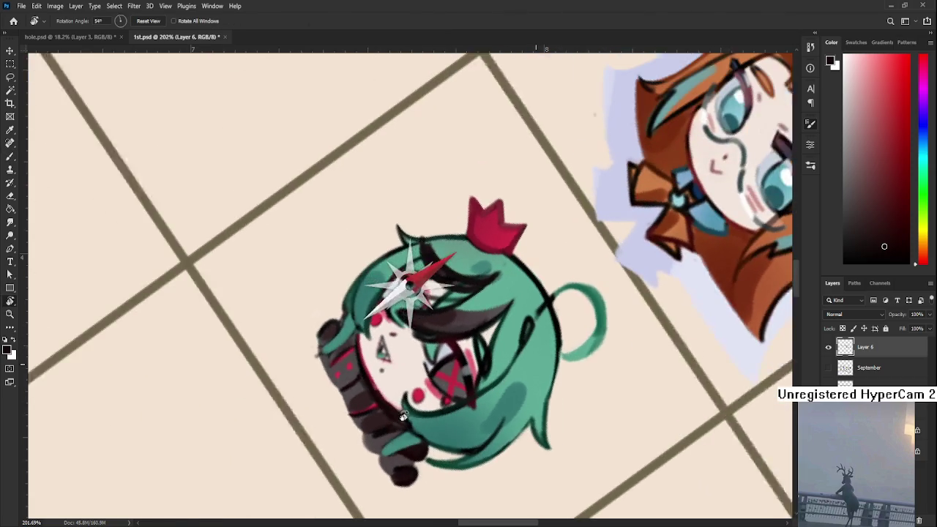
pyautogui.keyDown('alt'); pyautogui.click(360, 363); pyautogui.keyUp('alt')
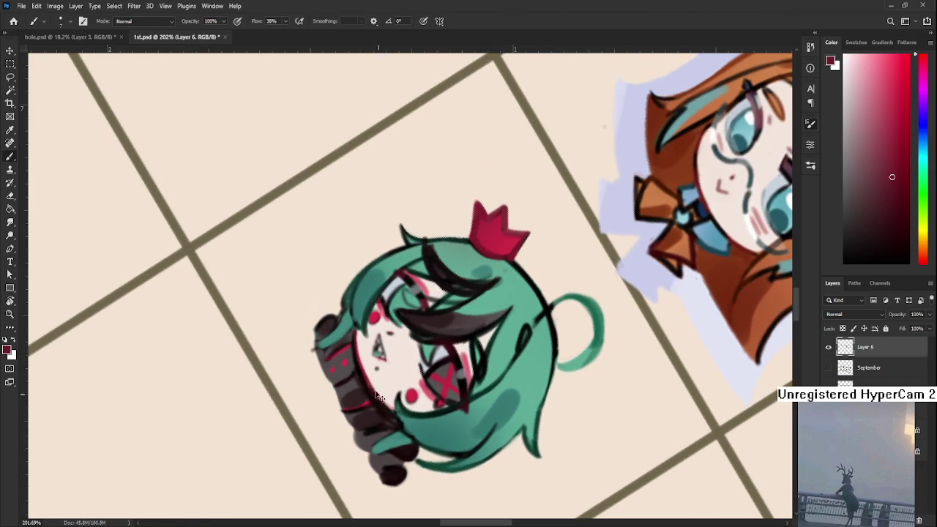
pyautogui.keyDown('alt'); pyautogui.click(371, 376); pyautogui.keyUp('alt')
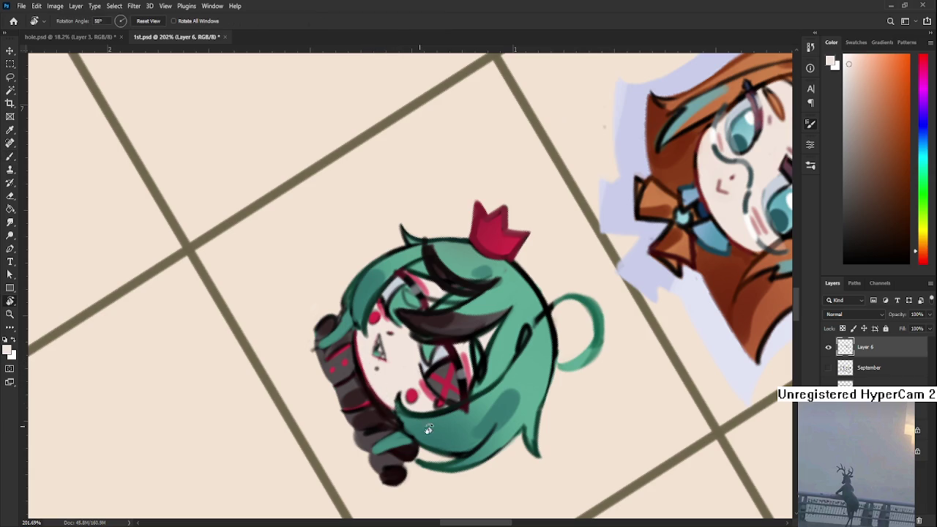
pyautogui.moveTo(392, 402); pyautogui.dragTo(513, 308)
pyautogui.moveTo(521, 251); pyautogui.dragTo(531, 300)
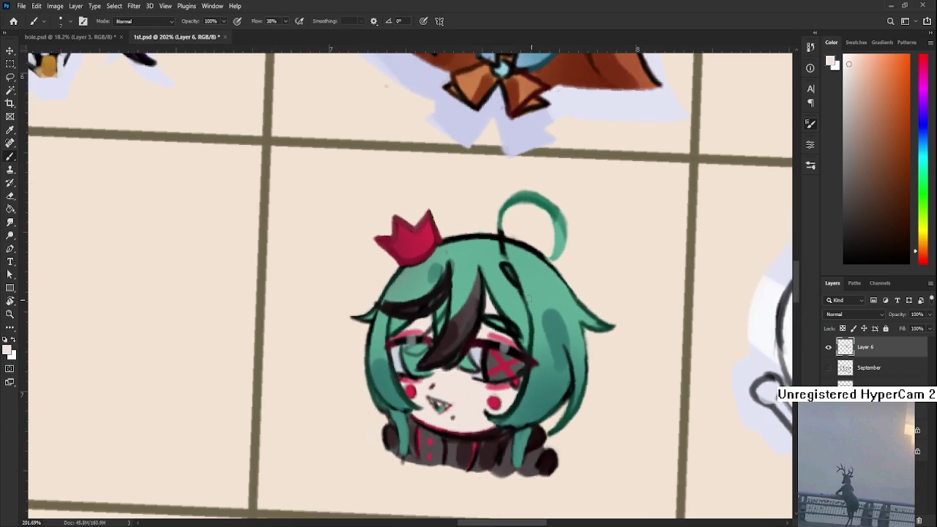
# Paint a darker stroke on the hair with black sampled from the hair line.
pyautogui.keyDown('alt'); pyautogui.click(386, 293); pyautogui.keyUp('alt')
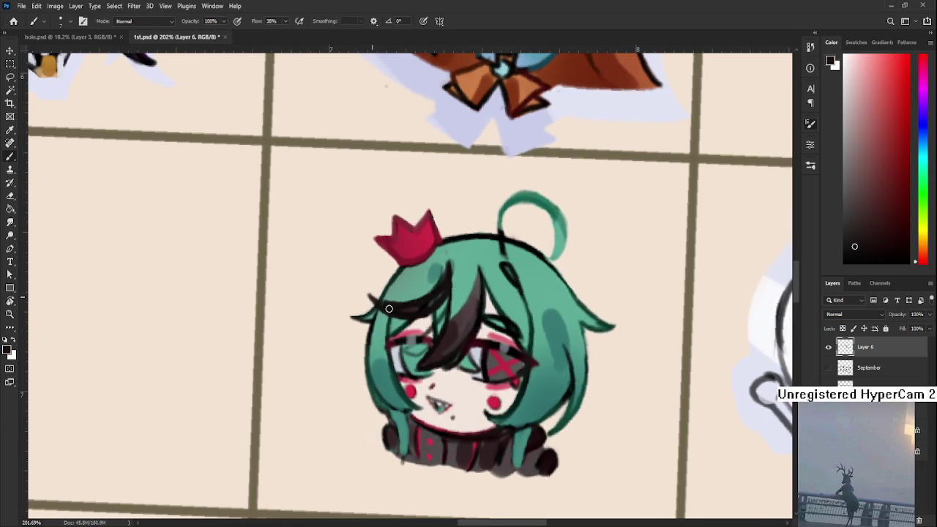
pyautogui.moveTo(448, 273); pyautogui.dragTo(440, 287)
pyautogui.keyDown('alt'); pyautogui.click(444, 257); pyautogui.keyUp('alt')
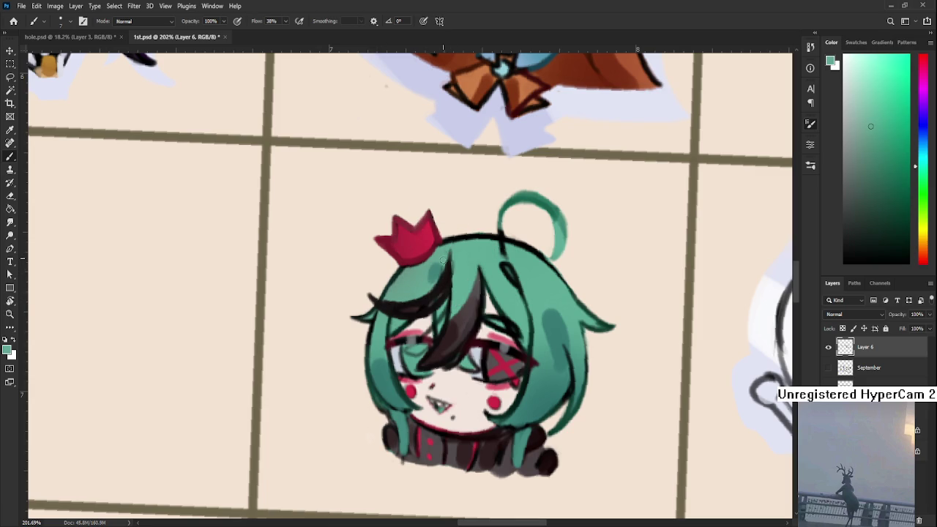
pyautogui.keyDown('alt'); pyautogui.click(466, 254); pyautogui.keyUp('alt')
pyautogui.moveTo(440, 283); pyautogui.dragTo(509, 272)
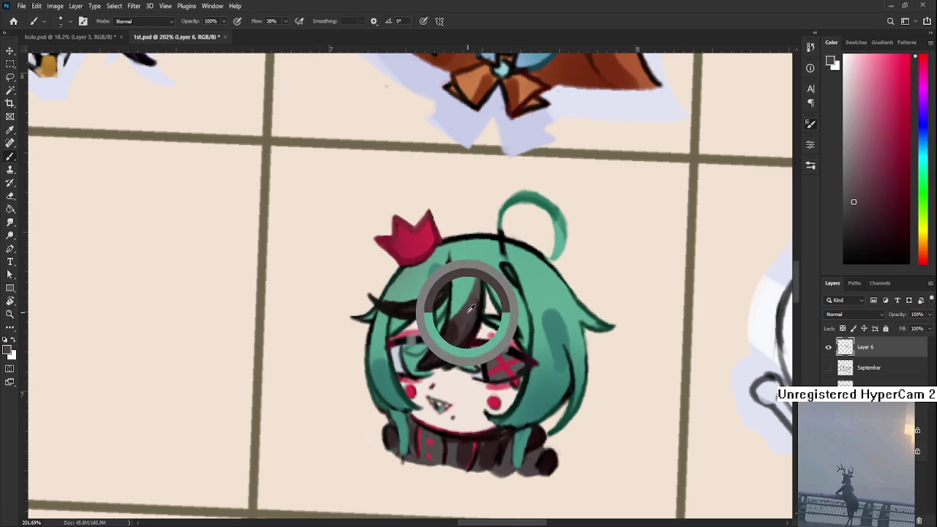
# Repaint the hair curl's base and right side in green, covering the black line, and thin its right edge.
pyautogui.keyDown('alt'); pyautogui.click(518, 261); pyautogui.keyUp('alt')
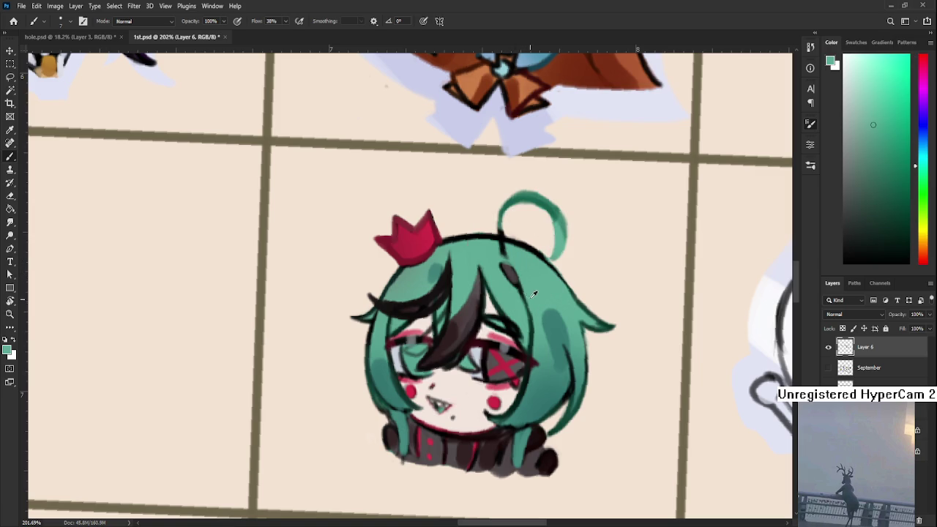
pyautogui.keyDown('alt'); pyautogui.click(523, 199); pyautogui.keyUp('alt')
pyautogui.moveTo(501, 209); pyautogui.dragTo(507, 252)
pyautogui.keyDown('alt'); pyautogui.click(510, 248); pyautogui.keyUp('alt')
pyautogui.keyDown('alt'); pyautogui.click(527, 212); pyautogui.keyUp('alt')
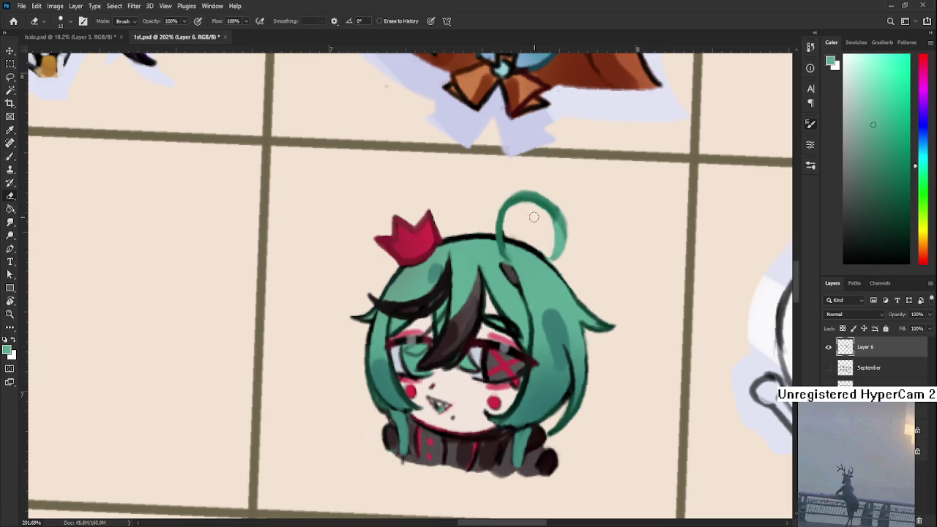
pyautogui.keyDown('alt'); pyautogui.click(556, 207); pyautogui.keyUp('alt')
pyautogui.moveTo(556, 209); pyautogui.dragTo(554, 253)
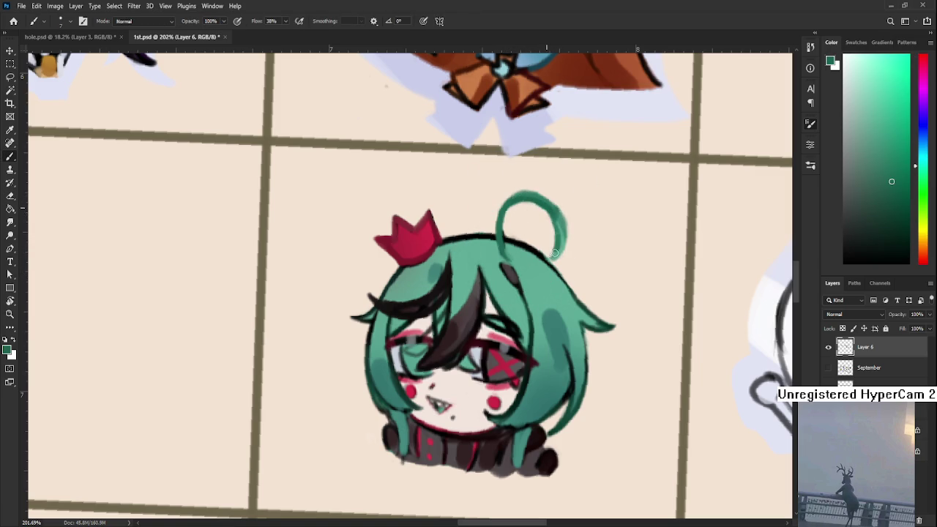
pyautogui.press('e')
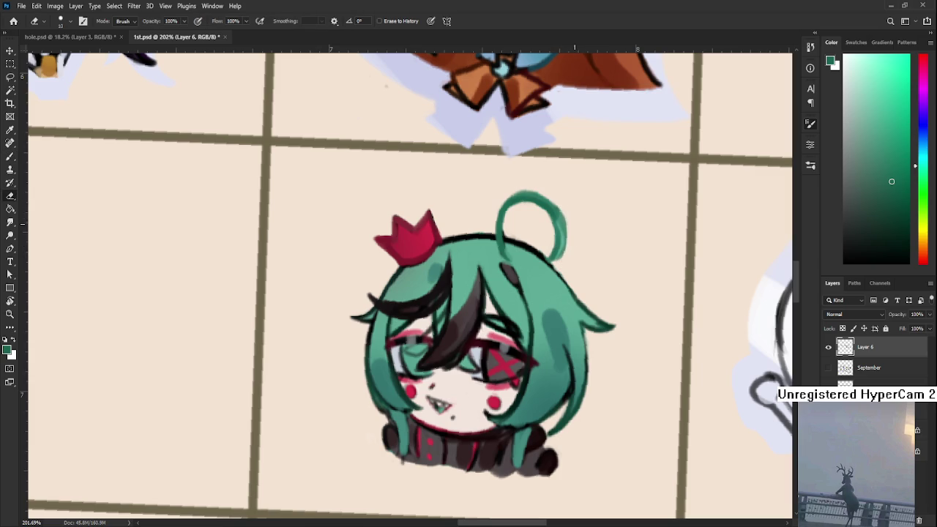
pyautogui.moveTo(574, 239)
pyautogui.mouseDown()
pyautogui.moveTo(564, 260)
pyautogui.moveTo(569, 212)
pyautogui.moveTo(561, 264)
pyautogui.moveTo(564, 213)
pyautogui.moveTo(397, 249)
pyautogui.mouseUp()
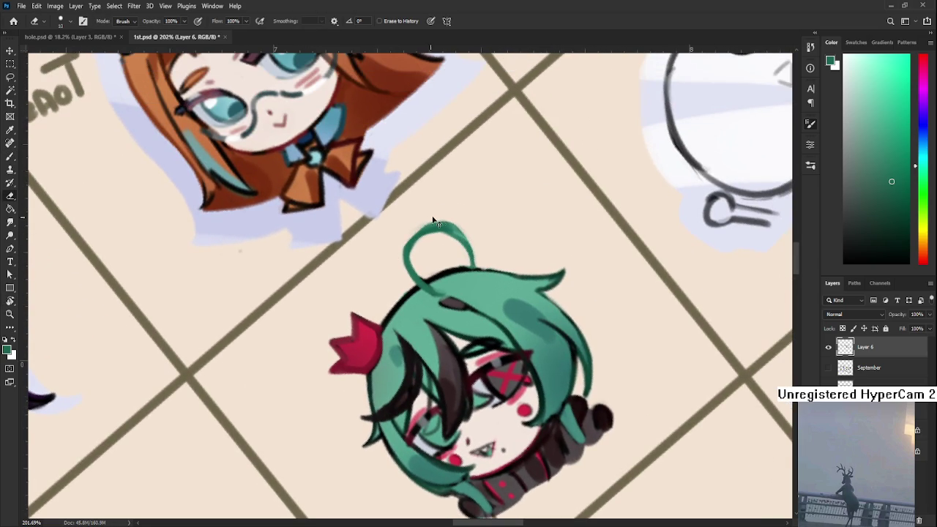
# Level the view and paint dark grey-teal shading beside the left eye.
pyautogui.press('r')
pyautogui.moveTo(520, 293); pyautogui.dragTo(404, 310)
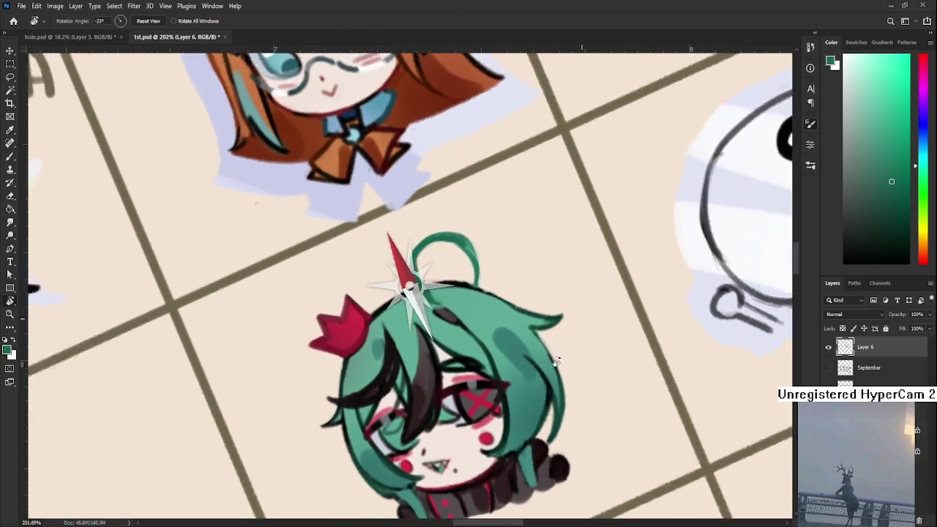
pyautogui.press('b')
pyautogui.keyDown('alt'); pyautogui.click(400, 326); pyautogui.keyUp('alt')
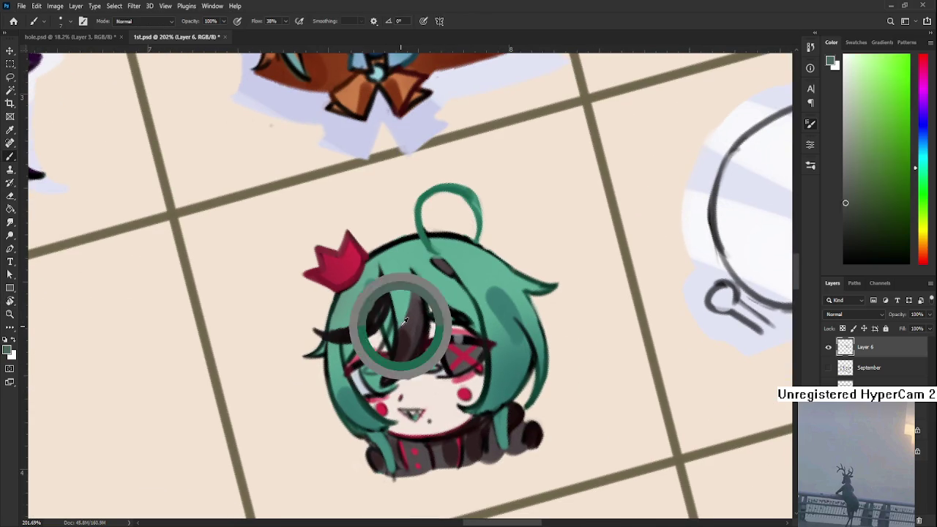
pyautogui.keyDown('alt'); pyautogui.click(402, 322); pyautogui.keyUp('alt')
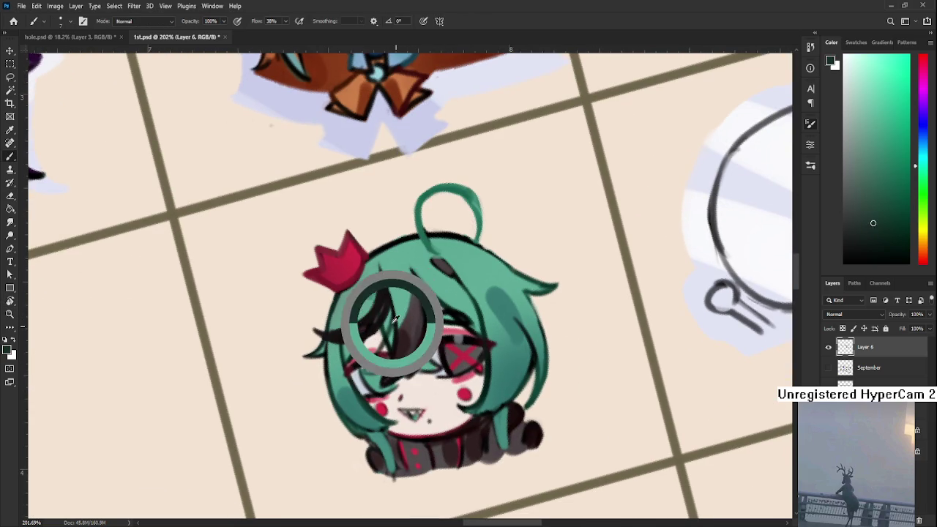
pyautogui.moveTo(368, 366)
pyautogui.mouseDown()
pyautogui.moveTo(386, 360)
pyautogui.moveTo(373, 366)
pyautogui.mouseUp()
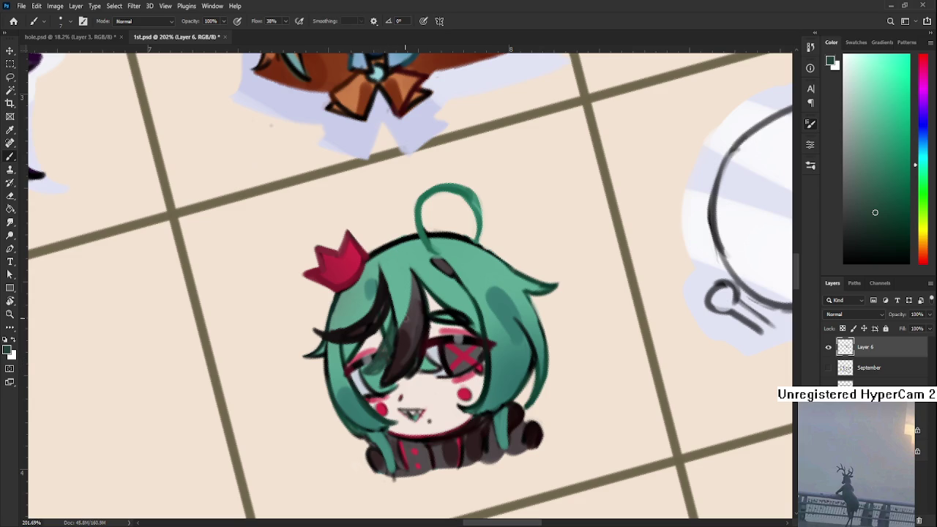
# Add dark teal shading beside the left eye, then rotate the view upside down to check it.
pyautogui.moveTo(375, 366); pyautogui.dragTo(388, 345)
pyautogui.keyDown('alt'); pyautogui.click(382, 331); pyautogui.keyUp('alt')
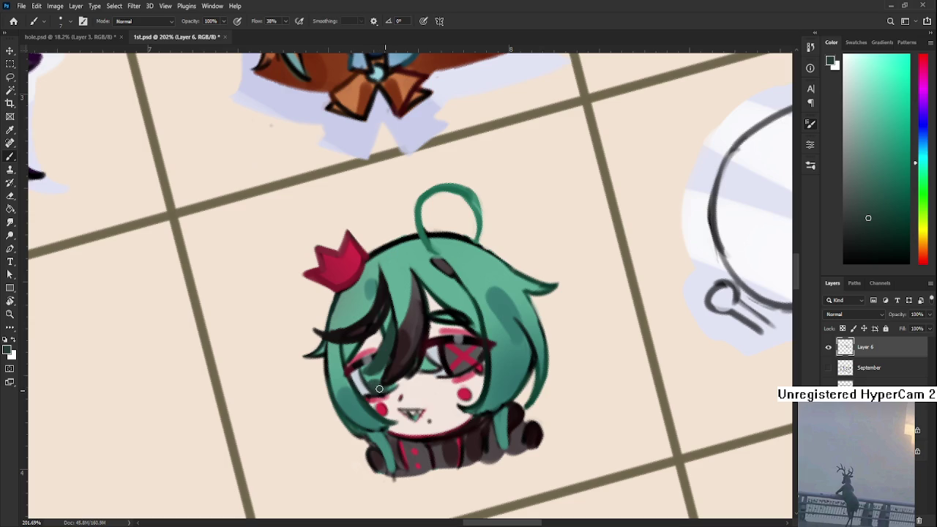
pyautogui.press('r')
pyautogui.moveTo(471, 362); pyautogui.dragTo(521, 399)
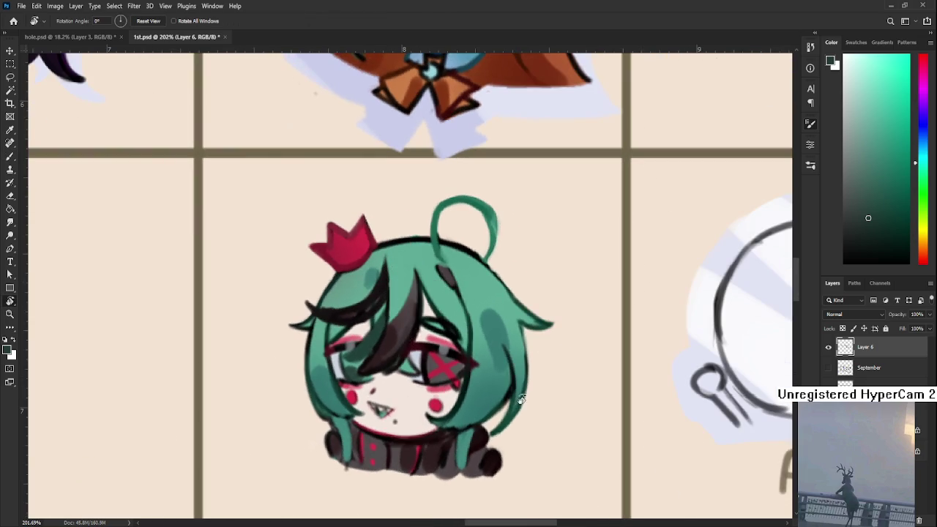
pyautogui.scroll(3, 398, 374)
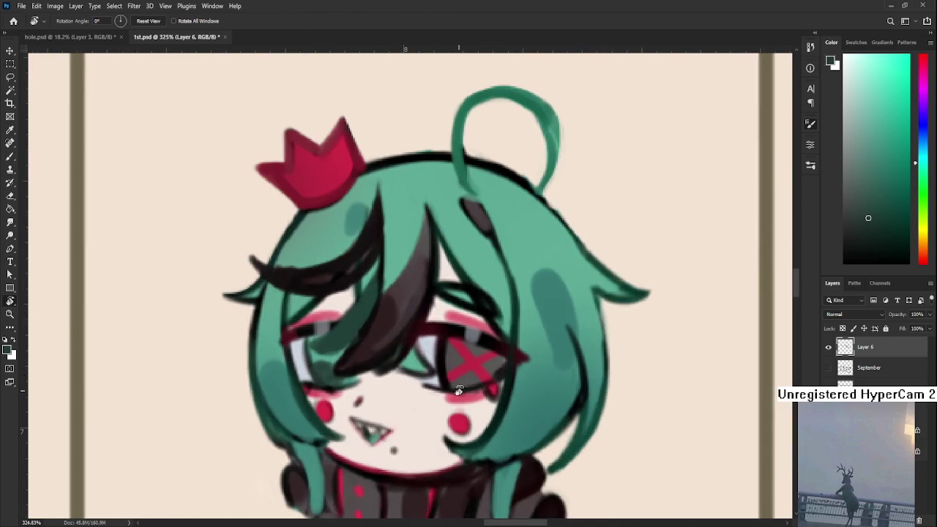
pyautogui.moveTo(460, 391); pyautogui.dragTo(396, 281)
pyautogui.scroll(3, 396, 281)
pyautogui.press('b')
# Sample cream, dark brown and red shades from the drawing, ending on the hair's teal green.
pyautogui.keyDown('alt'); pyautogui.click(401, 308); pyautogui.keyUp('alt')
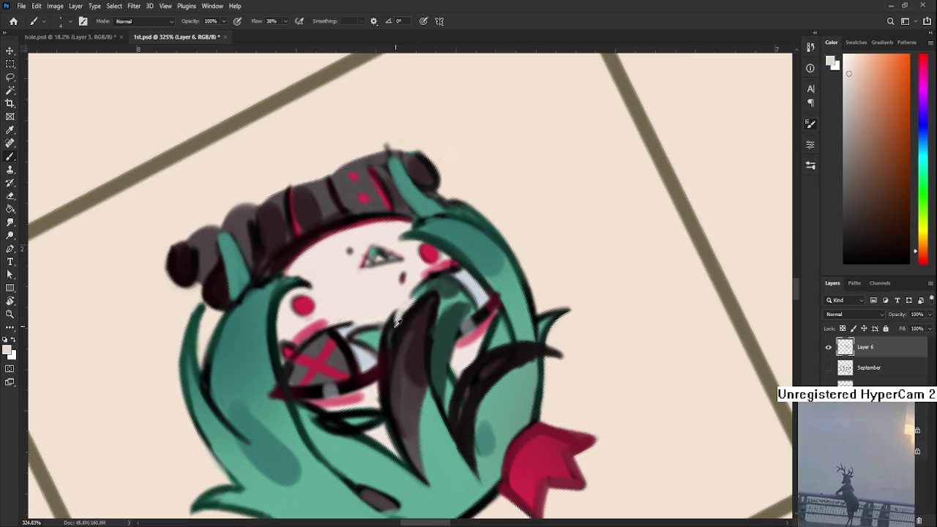
pyautogui.keyDown('alt'); pyautogui.click(394, 315); pyautogui.keyUp('alt')
pyautogui.keyDown('alt'); pyautogui.click(396, 322); pyautogui.keyUp('alt')
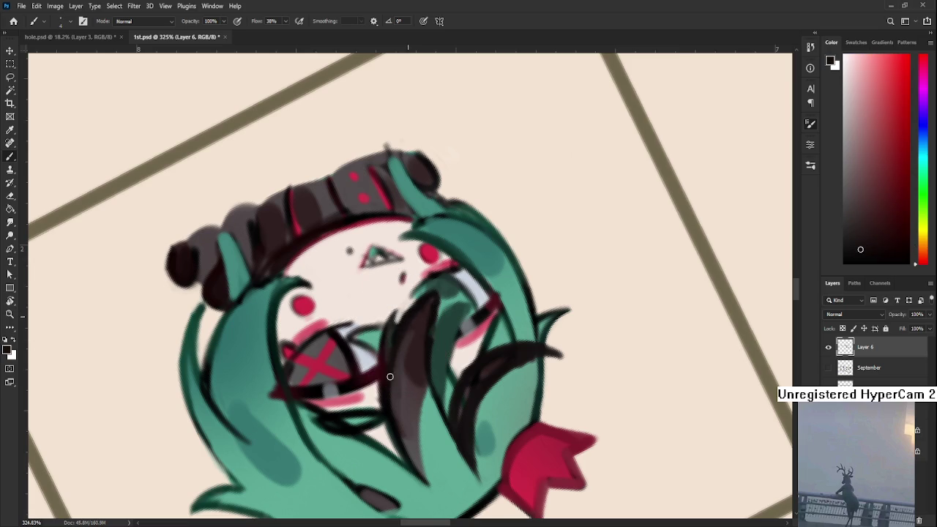
pyautogui.keyDown('alt'); pyautogui.click(383, 361); pyautogui.keyUp('alt')
pyautogui.keyDown('alt'); pyautogui.click(402, 323); pyautogui.keyUp('alt')
pyautogui.keyDown('alt'); pyautogui.click(388, 337); pyautogui.keyUp('alt')
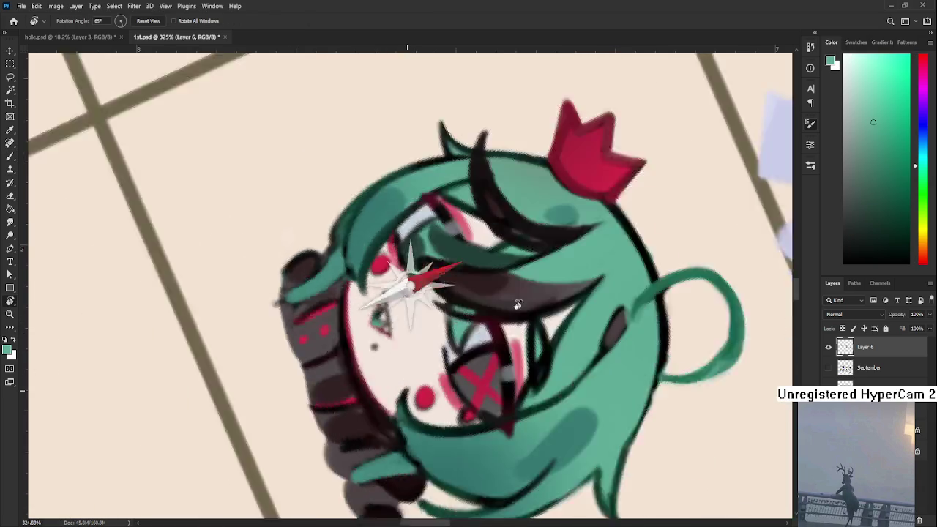
# Rotate the view, sample the face's skin pink, reset rotation to level, and resample hair green.
pyautogui.moveTo(388, 351); pyautogui.dragTo(425, 291)
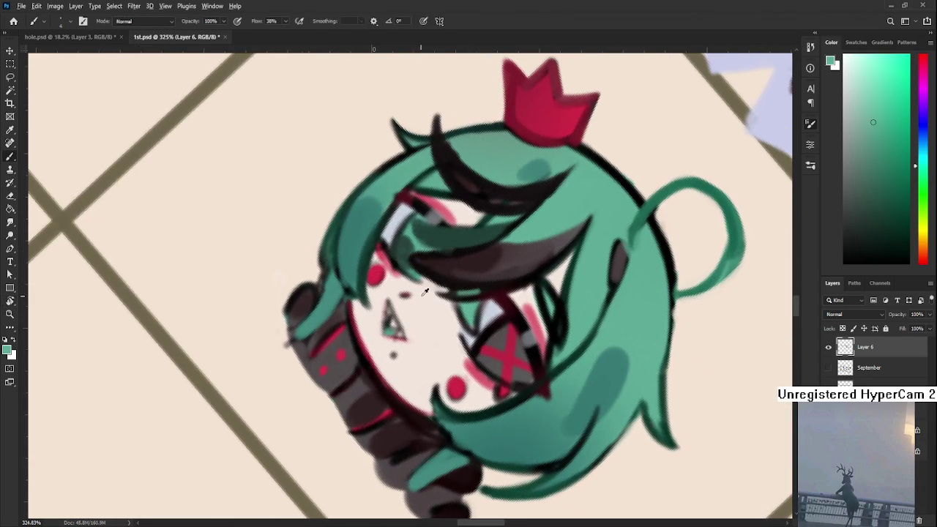
pyautogui.keyDown('alt'); pyautogui.click(400, 293); pyautogui.keyUp('alt')
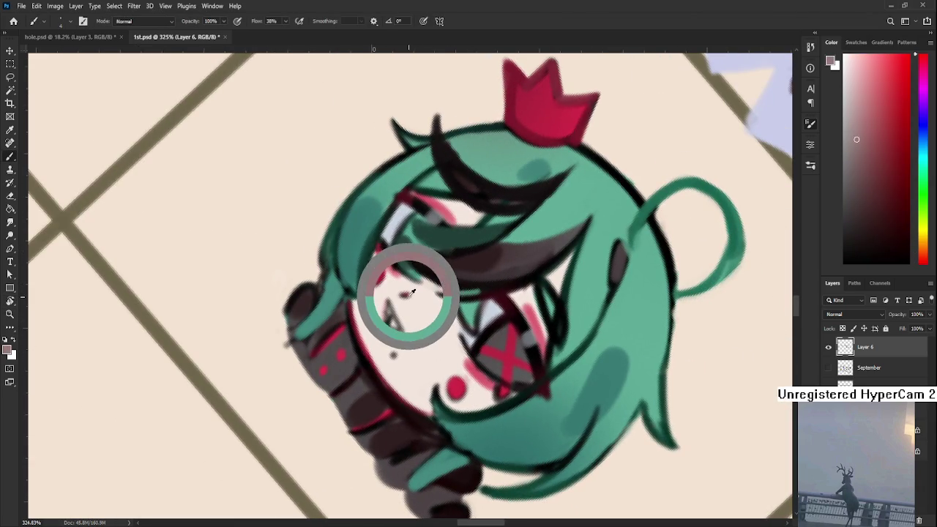
pyautogui.keyDown('alt'); pyautogui.click(393, 318); pyautogui.keyUp('alt')
pyautogui.keyDown('alt'); pyautogui.click(377, 313); pyautogui.keyUp('alt')
pyautogui.moveTo(376, 314); pyautogui.dragTo(621, 293)
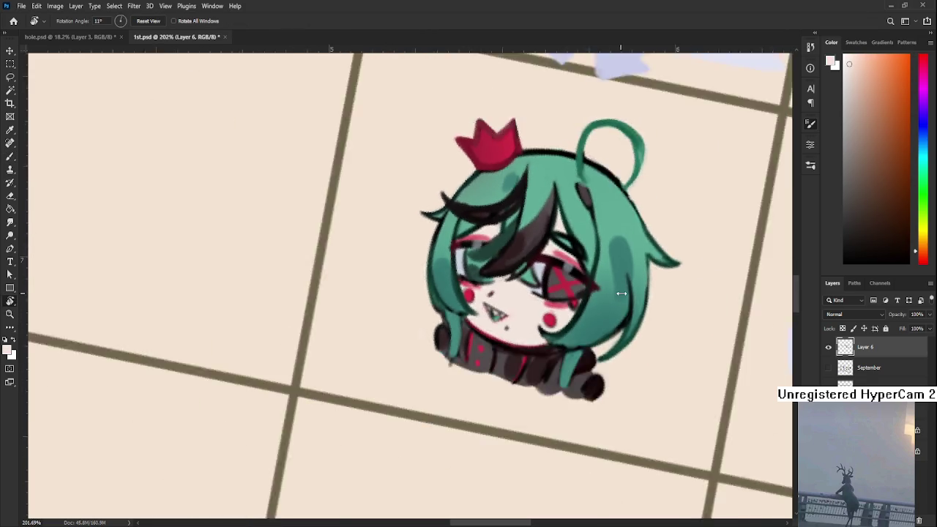
pyautogui.scroll(-3, 621, 293)
pyautogui.press('Escape')
pyautogui.moveTo(559, 362)
pyautogui.mouseDown()
pyautogui.moveTo(498, 274)
pyautogui.moveTo(272, 366)
pyautogui.moveTo(650, 400)
pyautogui.mouseUp()
pyautogui.scroll(4, 287, 315)
pyautogui.press('b')
pyautogui.keyDown('alt'); pyautogui.click(338, 322); pyautogui.keyUp('alt')
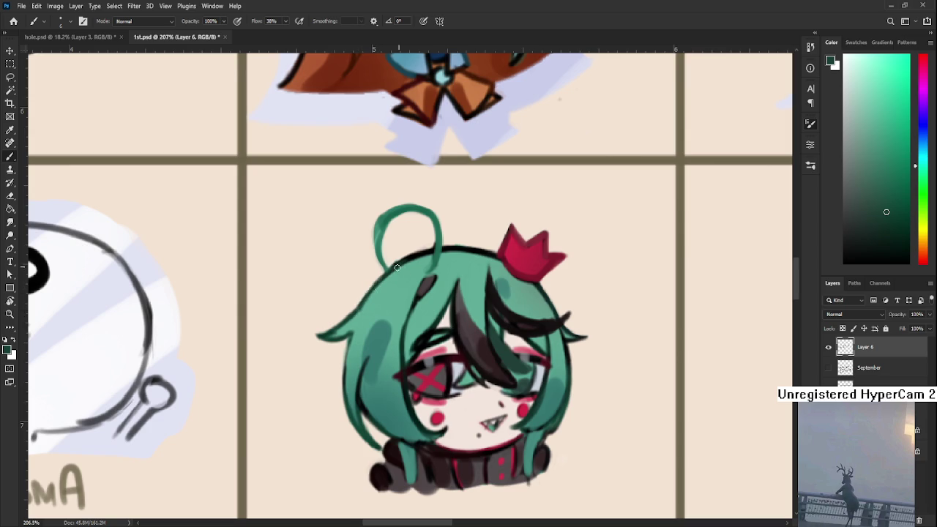
# Sharpen the crown's left peak in red and stretch the red dot beneath it into a streak.
pyautogui.moveTo(380, 274); pyautogui.dragTo(332, 261)
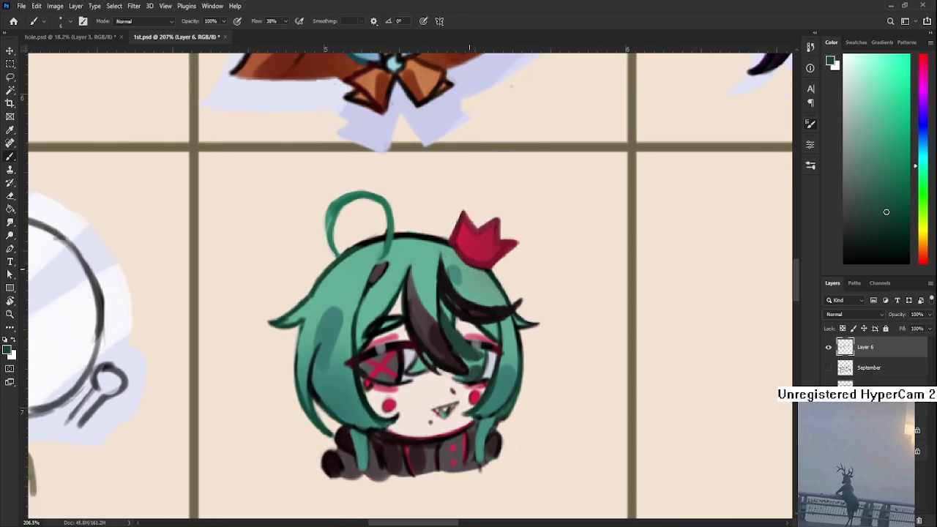
pyautogui.keyDown('alt'); pyautogui.click(457, 229); pyautogui.keyUp('alt')
pyautogui.moveTo(462, 211); pyautogui.dragTo(465, 205)
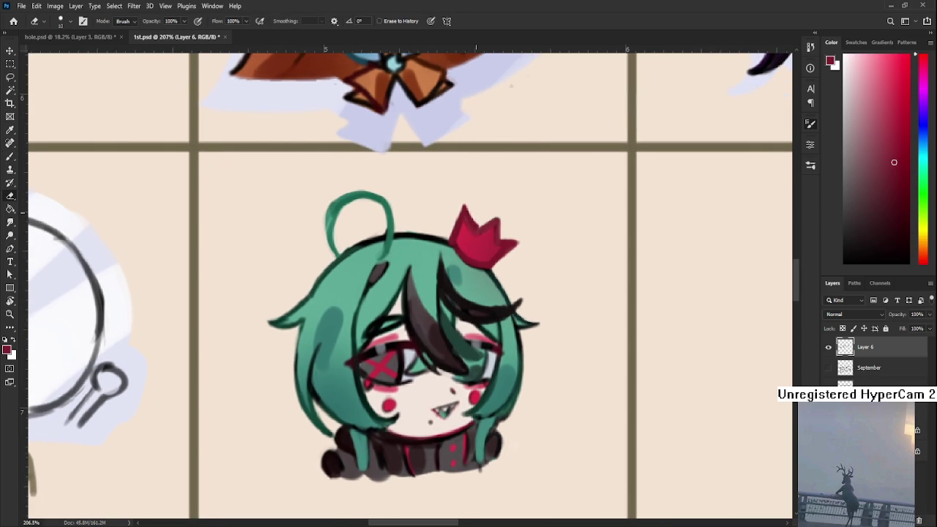
pyautogui.keyDown('alt'); pyautogui.click(495, 222); pyautogui.keyUp('alt')
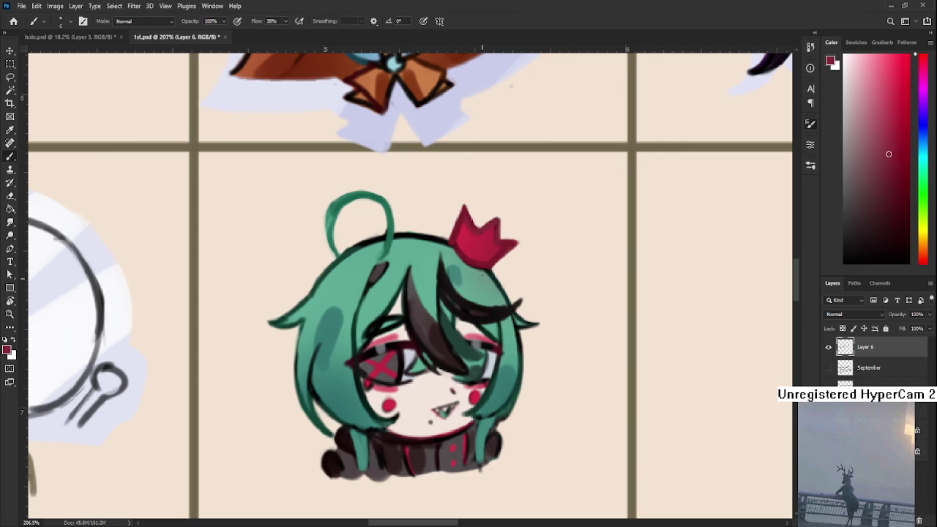
pyautogui.moveTo(481, 277)
pyautogui.mouseDown()
pyautogui.moveTo(482, 289)
pyautogui.moveTo(390, 358)
pyautogui.mouseUp()
# Sample black and darken the lower edge of the teal hair.
pyautogui.keyDown('alt'); pyautogui.click(490, 295); pyautogui.keyUp('alt')
pyautogui.keyDown('alt'); pyautogui.click(404, 335); pyautogui.keyUp('alt')
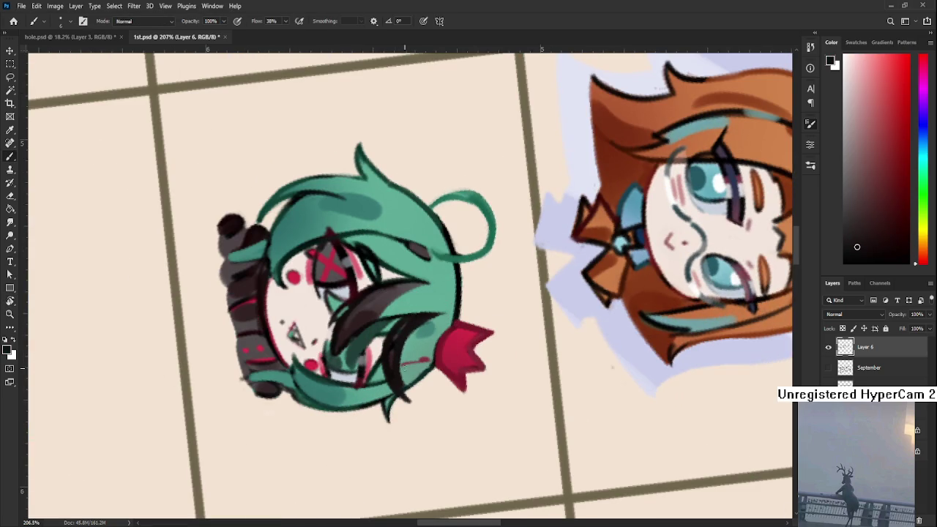
pyautogui.moveTo(401, 344)
pyautogui.mouseDown()
pyautogui.moveTo(422, 409)
pyautogui.moveTo(506, 383)
pyautogui.moveTo(551, 327)
pyautogui.mouseUp()
pyautogui.press('e')
pyautogui.scroll(-5, 512, 352)
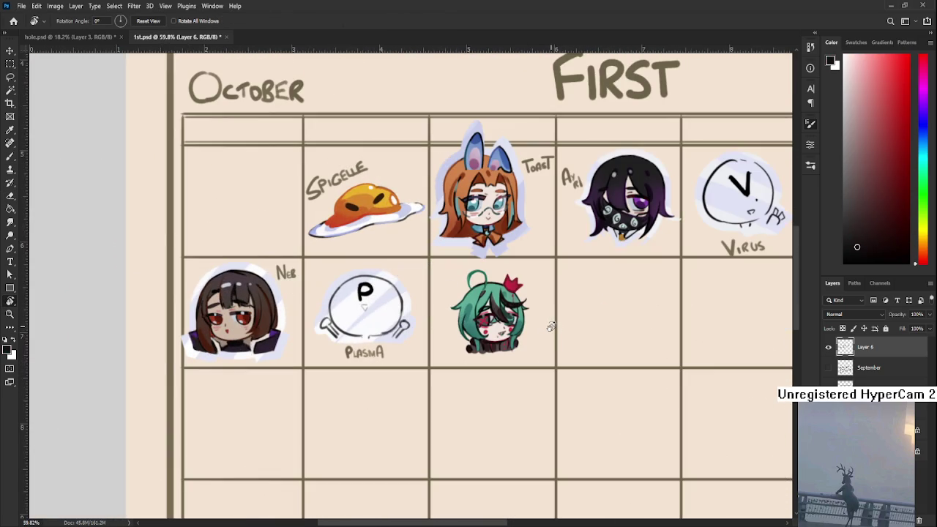
# Repaint the right and left hair locks above the collar in darker teal.
pyautogui.scroll(-3, 551, 326)
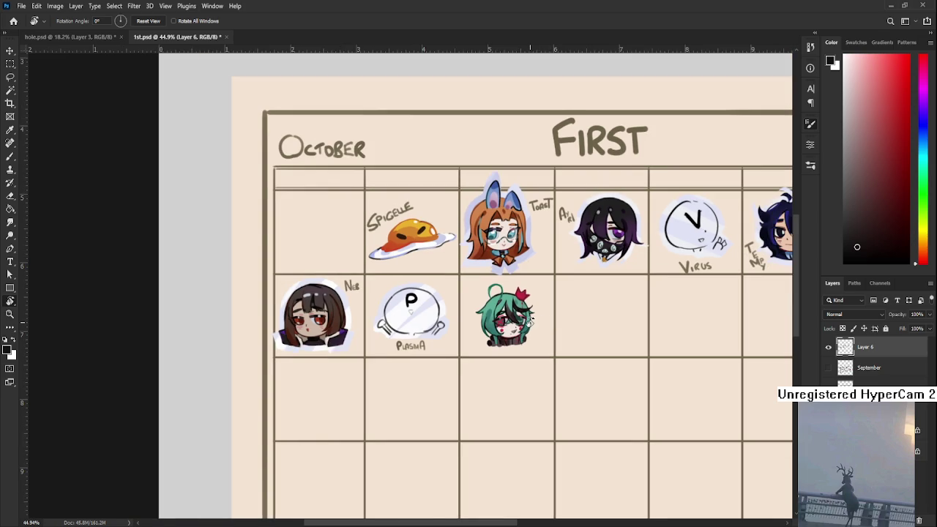
pyautogui.scroll(2, 529, 323)
pyautogui.scroll(3, 530, 322)
pyautogui.scroll(3, 529, 322)
pyautogui.press('b')
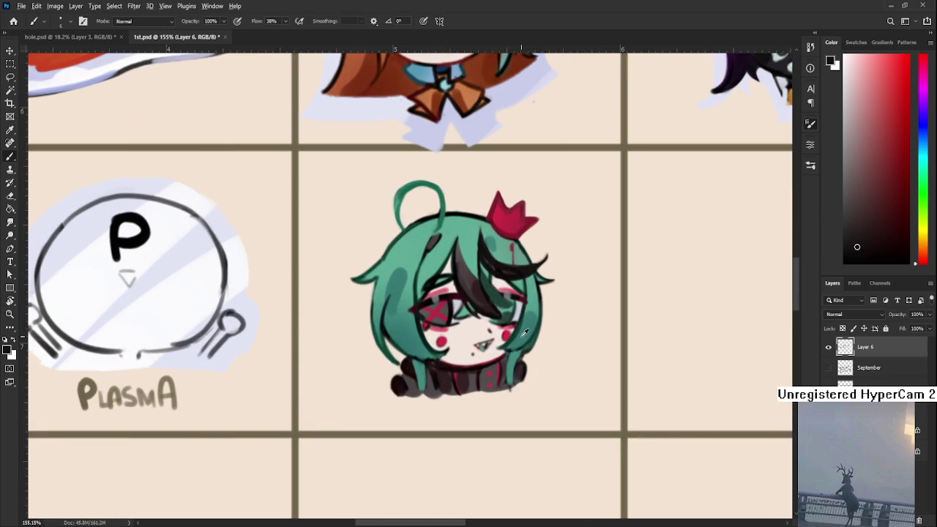
pyautogui.keyDown('alt'); pyautogui.click(522, 334); pyautogui.keyUp('alt')
pyautogui.click(888, 205)
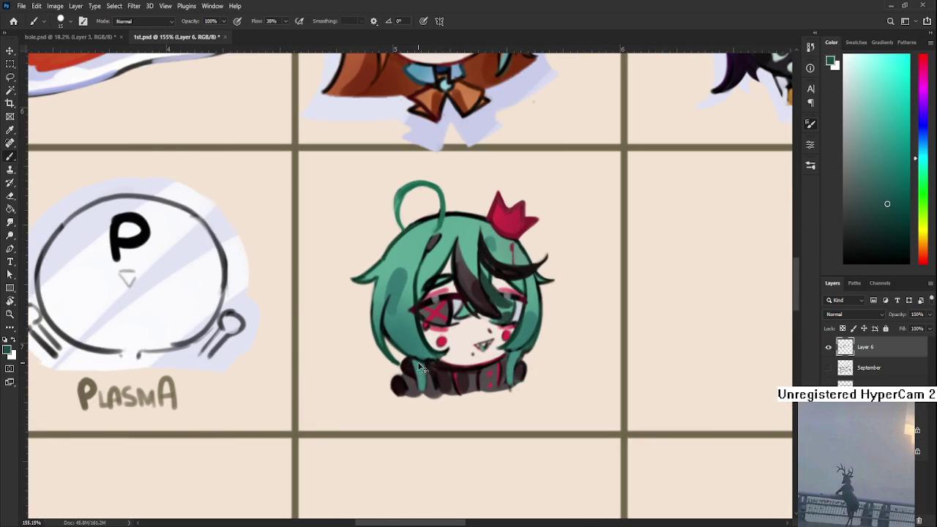
pyautogui.moveTo(513, 350); pyautogui.dragTo(513, 388)
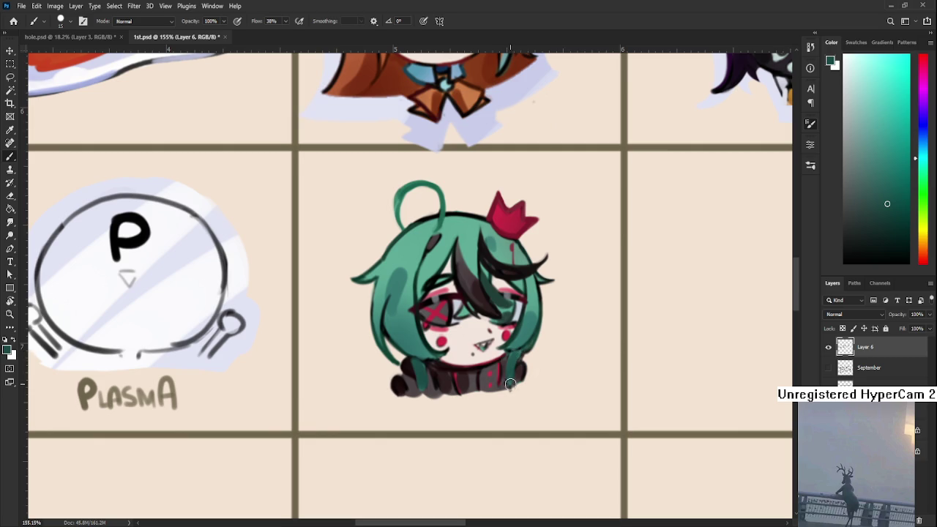
pyautogui.moveTo(386, 328); pyautogui.dragTo(436, 358)
# Save the calendar file.
pyautogui.hotkey('ctrl', 's')
pyautogui.scroll(-3, 702, 331)
pyautogui.scroll(-2, 701, 331)
pyautogui.scroll(1, 702, 331)
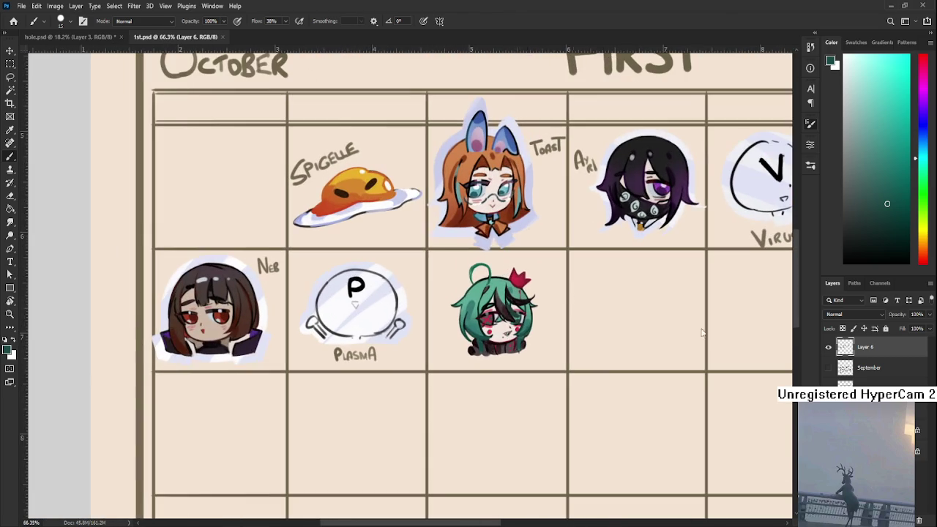
pyautogui.scroll(-2, 396, 293)
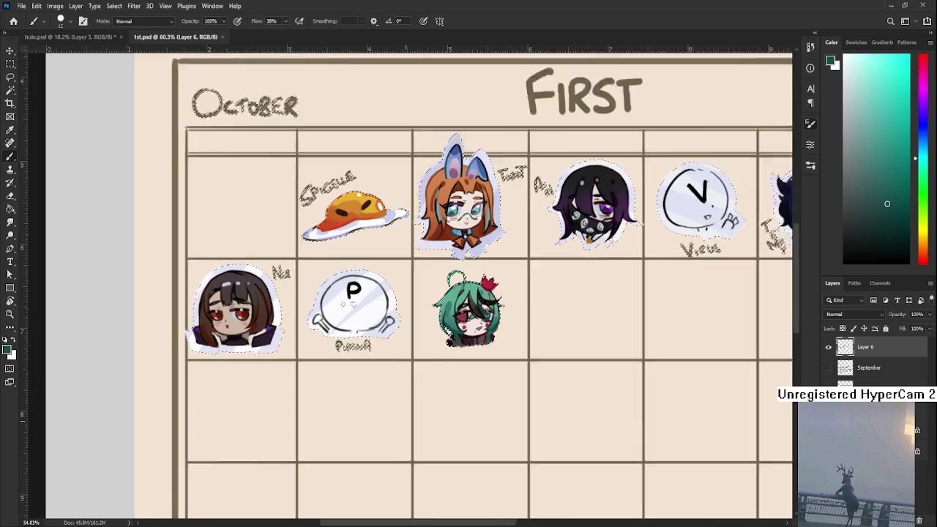
pyautogui.scroll(-1, 395, 293)
pyautogui.scroll(-2, 396, 293)
# Lasso-trim the selection to drop the side labels and stickers, then add new Layer 7.
pyautogui.press('l')
pyautogui.moveTo(400, 184); pyautogui.dragTo(396, 436)
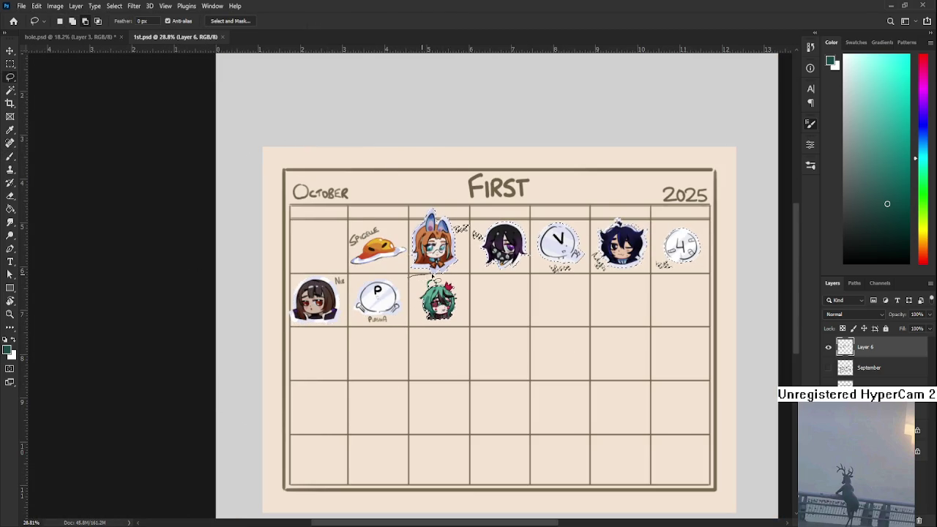
pyautogui.moveTo(569, 315)
pyautogui.mouseDown()
pyautogui.moveTo(462, 312)
pyautogui.moveTo(443, 330)
pyautogui.mouseUp()
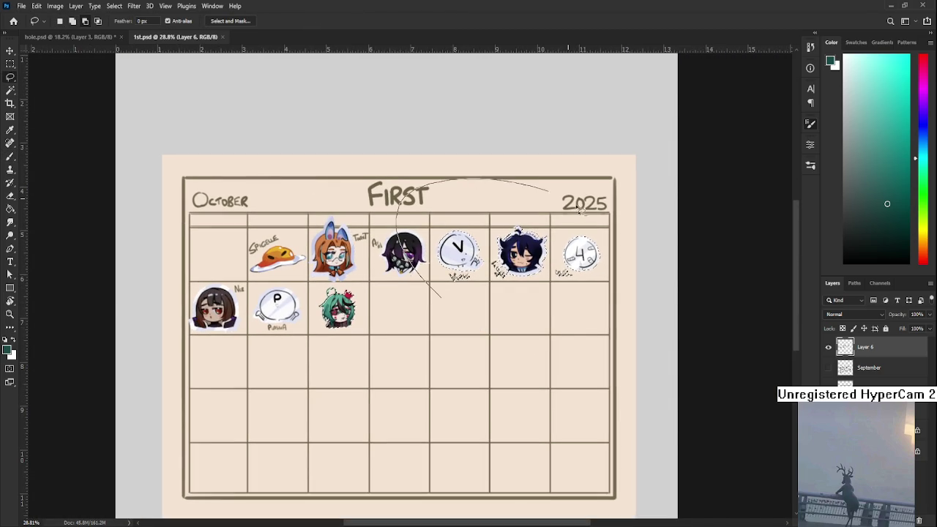
pyautogui.click(869, 368)
pyautogui.click(921, 512)
pyautogui.scroll(3, 411, 251)
# Set white as the paint colour and switch to the fill tool.
pyautogui.press('b')
pyautogui.press('x')
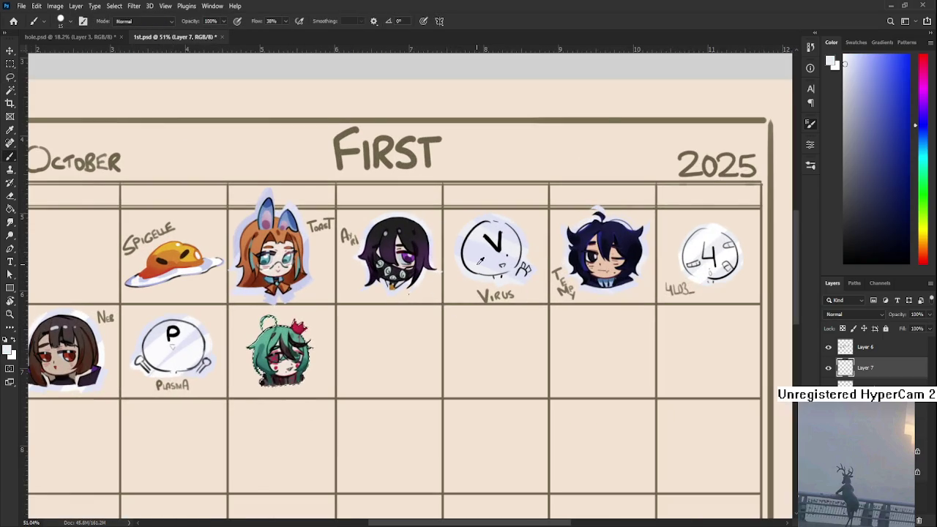
pyautogui.moveTo(325, 415); pyautogui.dragTo(449, 372)
pyautogui.press('g')
# Free-transform the green-haired chibi, repositioning and shrinking it to fit its calendar cell.
pyautogui.hotkey('ctrl', 't')
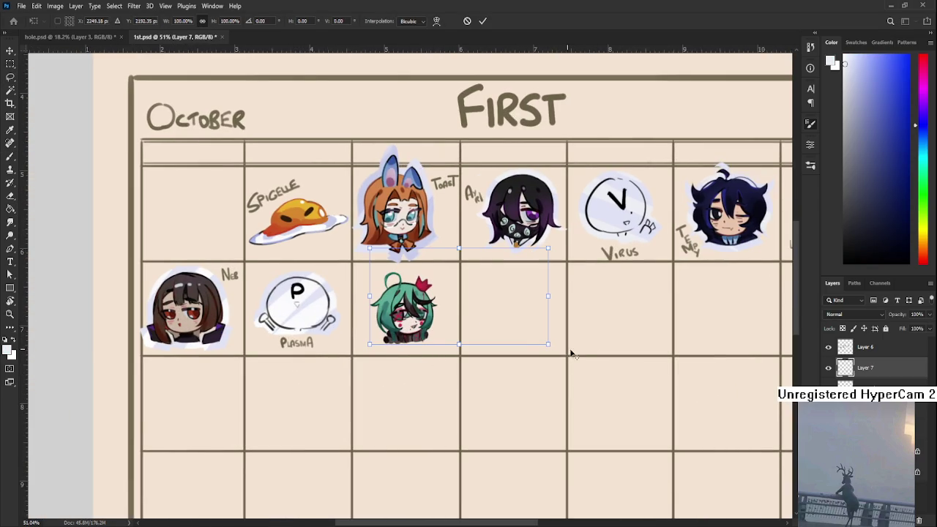
pyautogui.moveTo(549, 342); pyautogui.dragTo(605, 382)
pyautogui.scroll(2, 448, 336)
pyautogui.scroll(2, 448, 337)
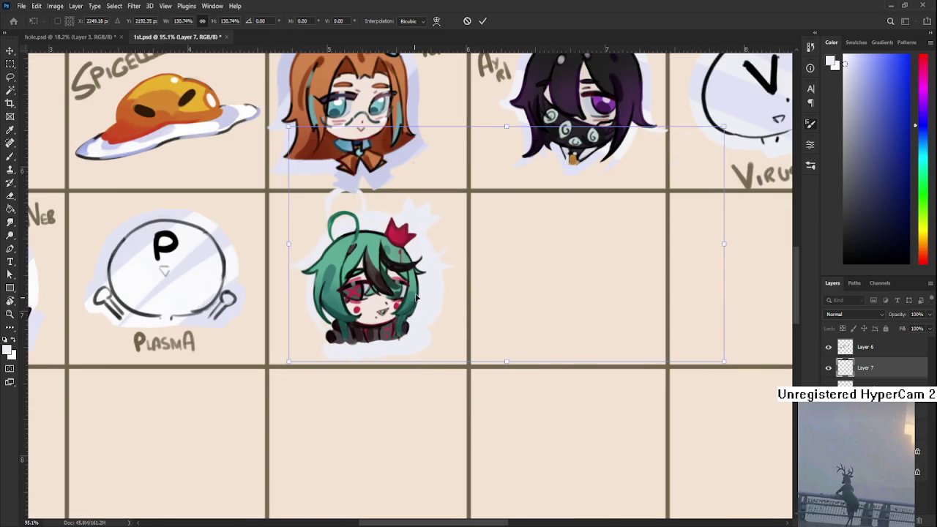
pyautogui.scroll(-2, 469, 311)
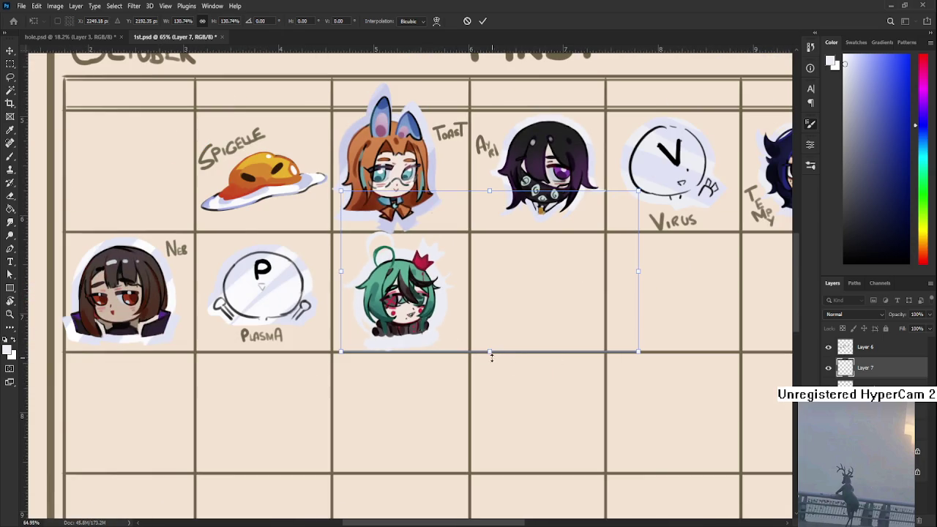
pyautogui.moveTo(487, 352); pyautogui.dragTo(479, 335)
pyautogui.scroll(1, 479, 334)
pyautogui.moveTo(435, 307); pyautogui.dragTo(420, 303)
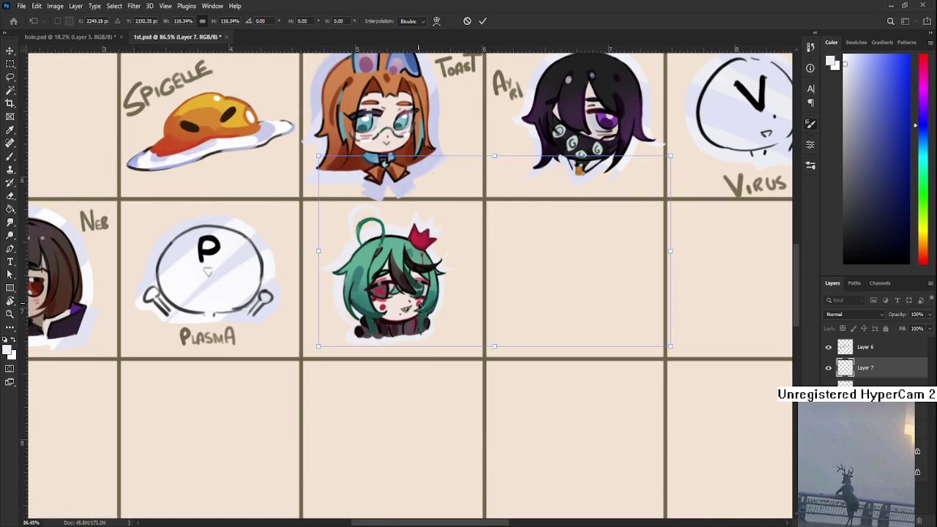
pyautogui.press('Return')
# Lock Layer 7's transparency and set the brush to a medium size.
pyautogui.scroll(-1, 359, 260)
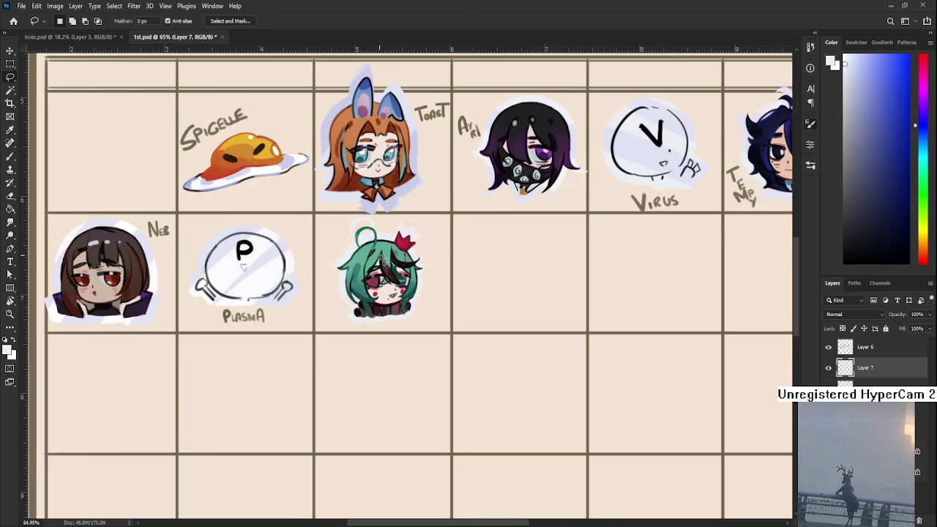
pyautogui.click(843, 329)
pyautogui.scroll(1, 354, 290)
pyautogui.press('b')
pyautogui.press(']')
pyautogui.press(']')
pyautogui.press(']')
pyautogui.press('[')
pyautogui.press('[')
pyautogui.press('[')
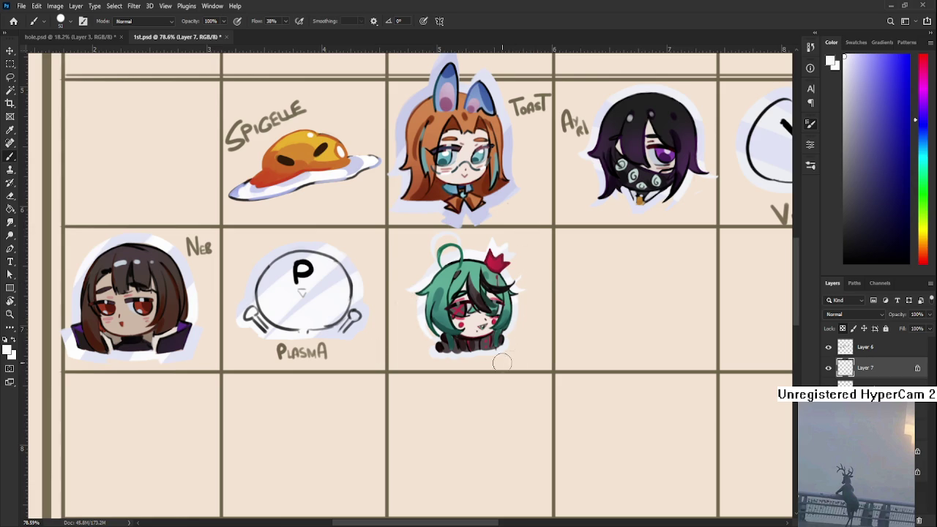
pyautogui.scroll(-1, 491, 366)
pyautogui.scroll(-1, 495, 375)
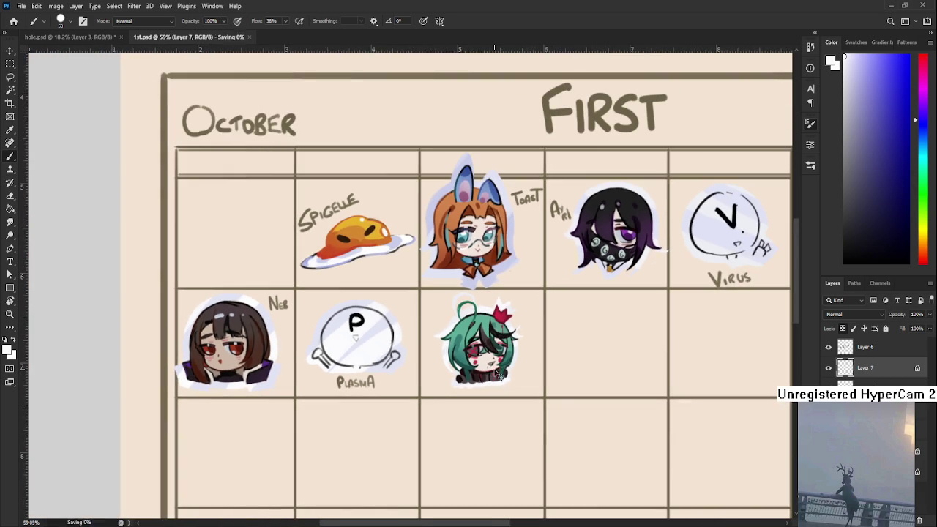
pyautogui.scroll(-1, 495, 375)
pyautogui.scroll(-1, 496, 375)
pyautogui.moveTo(500, 390); pyautogui.dragTo(469, 364)
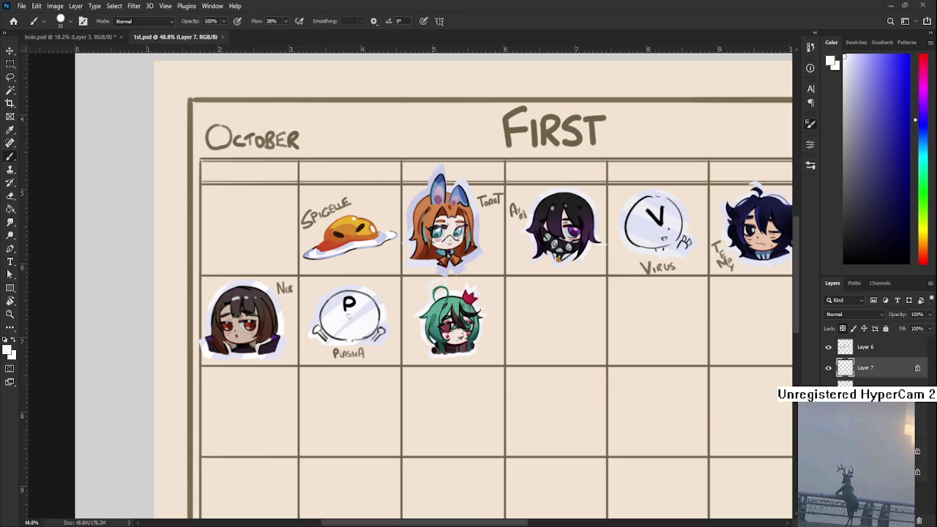
pyautogui.scroll(2, 450, 337)
# Make Layer 6 active, sample the brown lettering colour, and shrink the brush to size 8.
pyautogui.scroll(3, 449, 337)
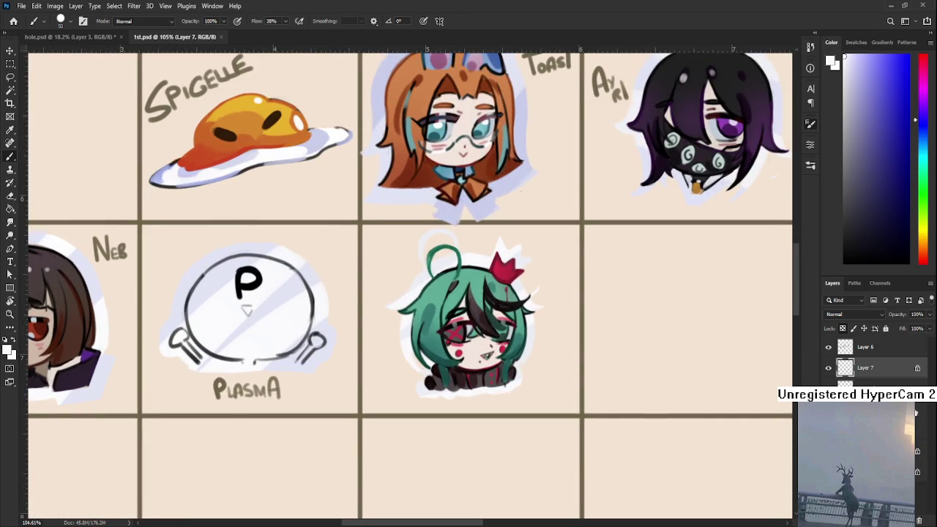
pyautogui.click(875, 347)
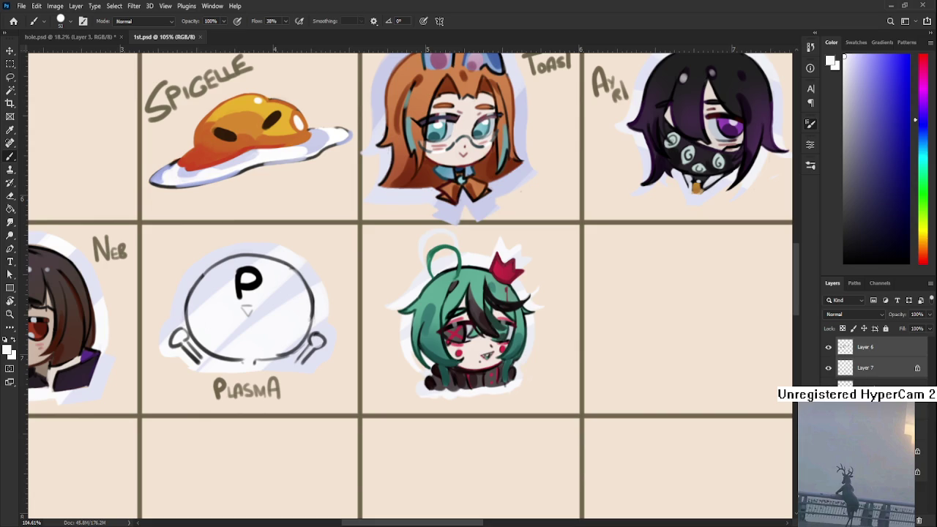
pyautogui.scroll(-2, 491, 364)
pyautogui.scroll(1, 456, 376)
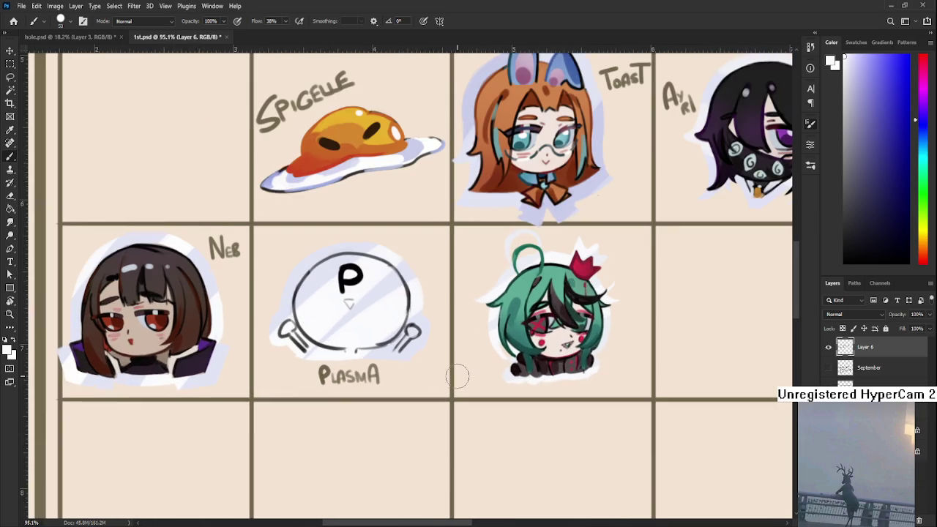
pyautogui.scroll(1, 460, 371)
pyautogui.keyDown('alt'); pyautogui.click(459, 372); pyautogui.keyUp('alt')
pyautogui.hscroll(3, 457, 366)
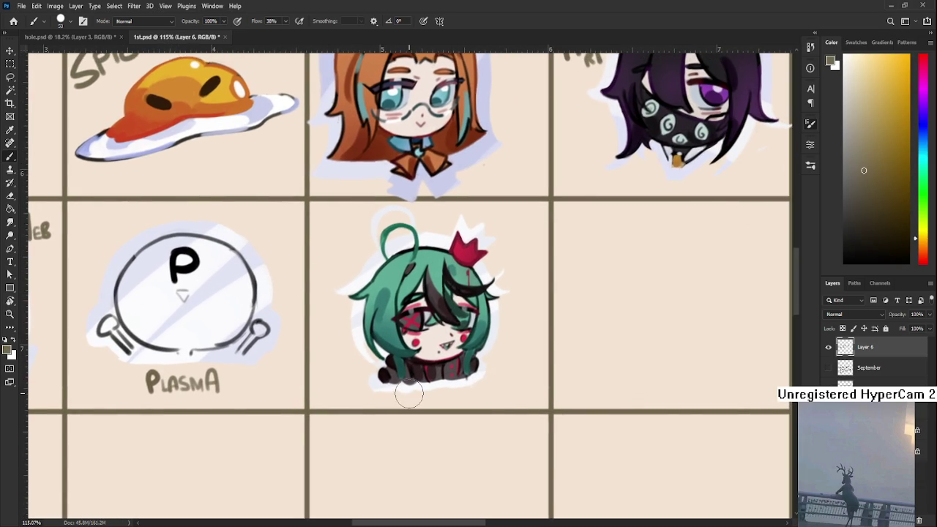
pyautogui.press('[')
pyautogui.press('[')
pyautogui.press('[')
# Hand-letter N-MY vertically beside the green-haired chibi.
pyautogui.moveTo(513, 276)
pyautogui.mouseDown()
pyautogui.moveTo(525, 298)
pyautogui.moveTo(539, 298)
pyautogui.moveTo(542, 273)
pyautogui.mouseUp()
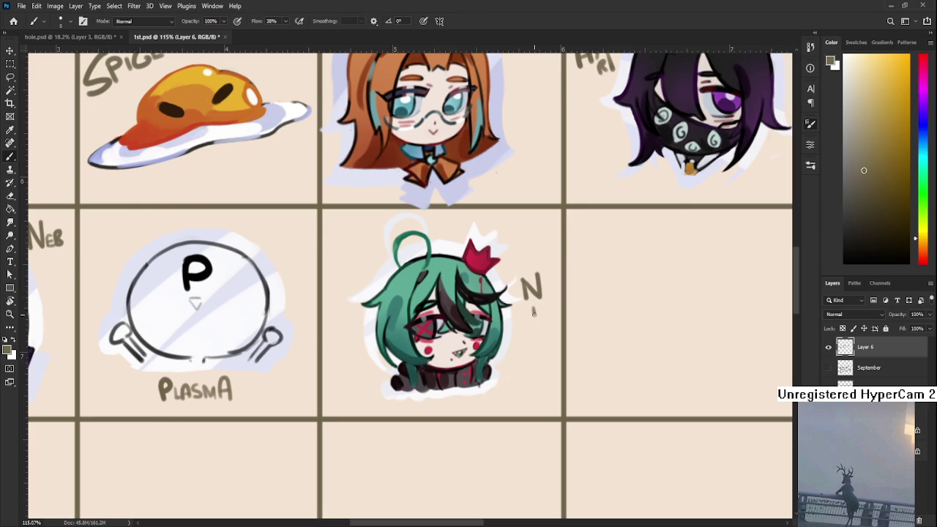
pyautogui.moveTo(528, 321)
pyautogui.mouseDown()
pyautogui.moveTo(528, 334)
pyautogui.moveTo(545, 334)
pyautogui.moveTo(534, 360)
pyautogui.mouseUp()
pyautogui.moveTo(527, 344); pyautogui.dragTo(536, 351)
pyautogui.scroll(-2, 489, 300)
pyautogui.scroll(-6, 489, 300)
pyautogui.scroll(-2, 488, 300)
# Lasso the chibi and N-MY label, scale them to about 108.7%, and nudge them up-left.
pyautogui.press('l')
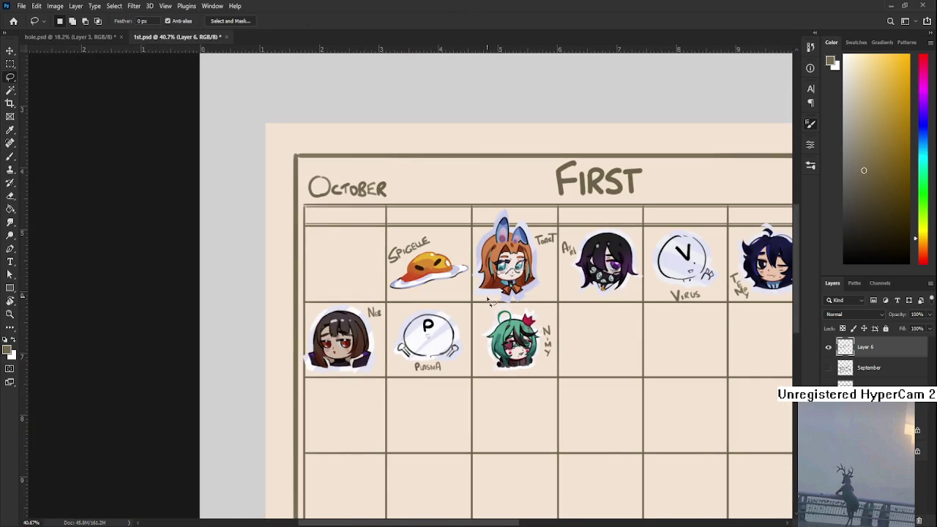
pyautogui.moveTo(500, 313)
pyautogui.mouseDown()
pyautogui.moveTo(555, 301)
pyautogui.moveTo(501, 311)
pyautogui.mouseUp()
pyautogui.hotkey('ctrl', 't')
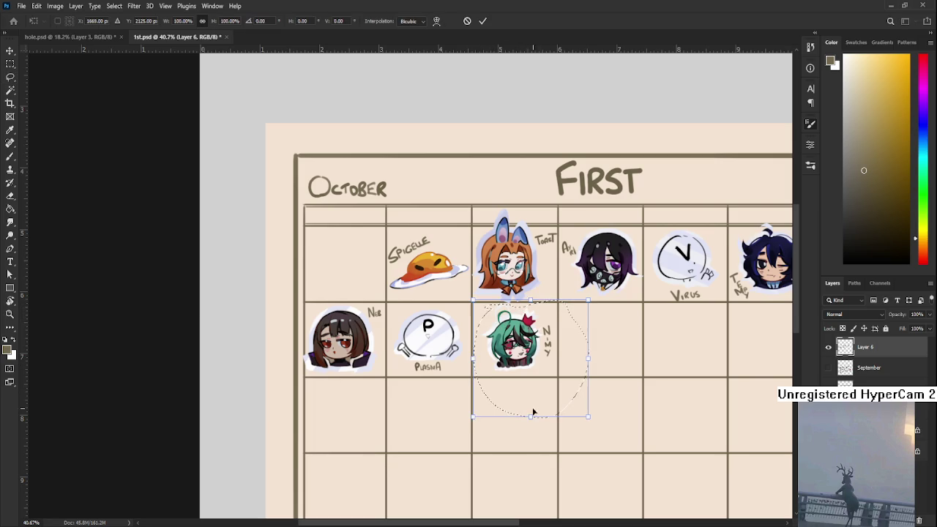
pyautogui.moveTo(472, 416); pyautogui.dragTo(462, 427)
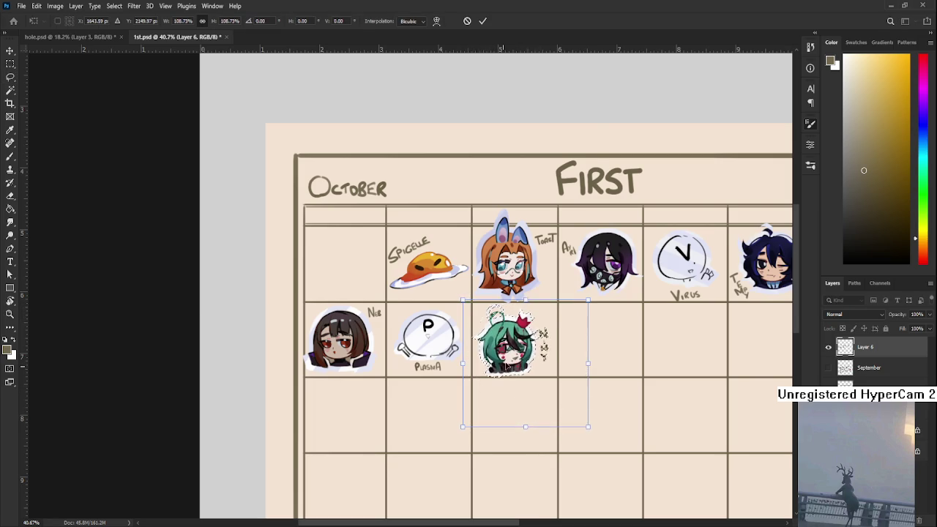
pyautogui.moveTo(507, 366); pyautogui.dragTo(503, 364)
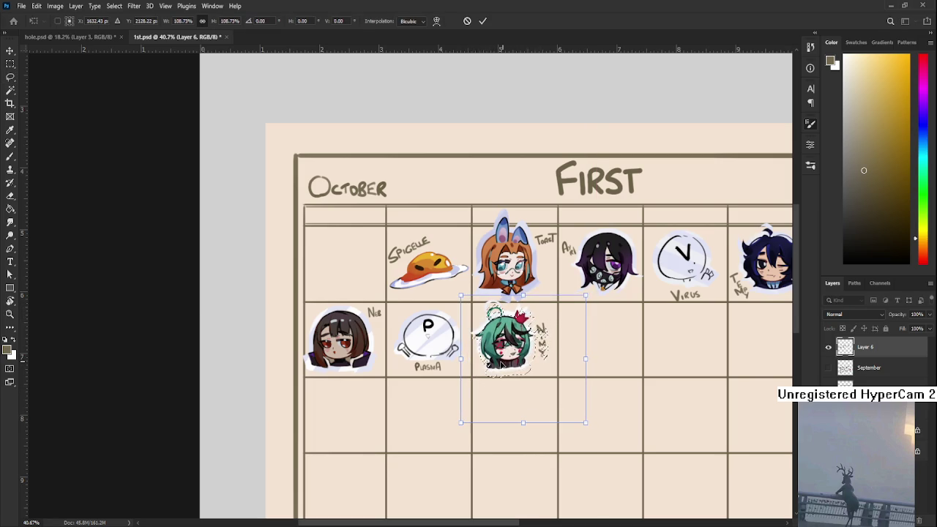
# Commit the chibi's new size and position, review the calendar, and close 1st.psd.
pyautogui.press('Return')
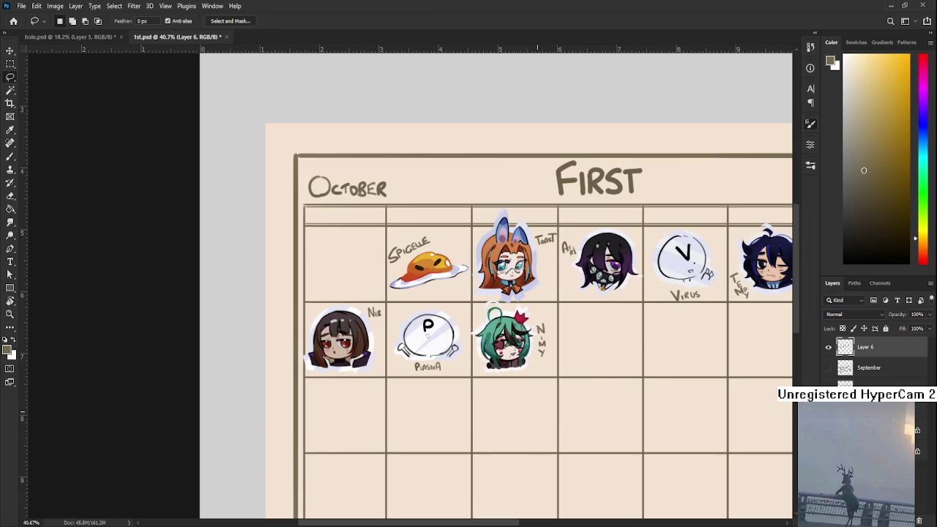
pyautogui.scroll(-5, 445, 310)
pyautogui.scroll(-1, 452, 305)
pyautogui.scroll(-2, 454, 303)
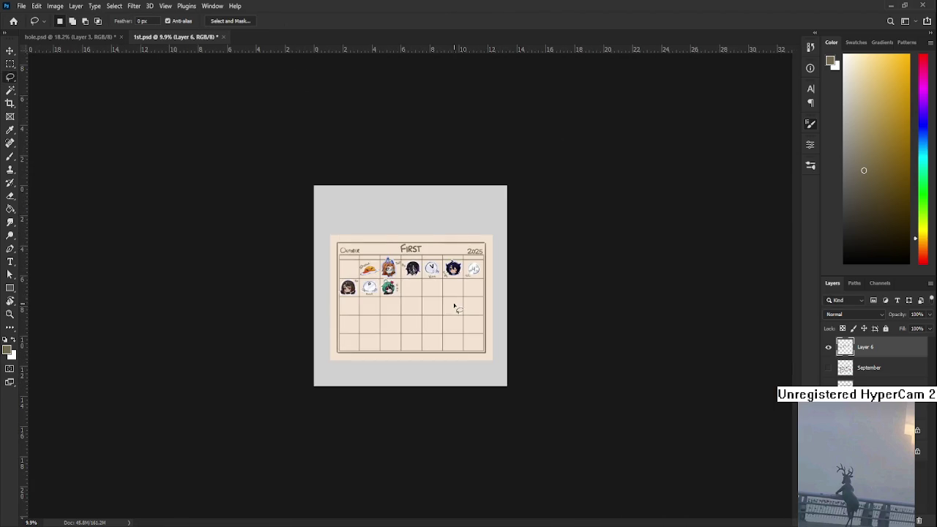
pyautogui.scroll(3, 358, 323)
pyautogui.scroll(3, 359, 323)
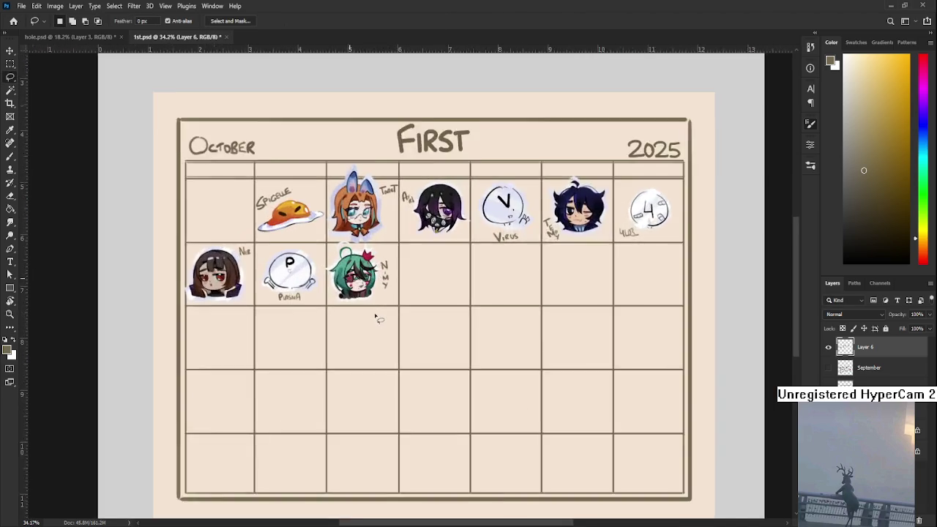
pyautogui.scroll(1, 376, 317)
pyautogui.scroll(2, 375, 317)
pyautogui.scroll(-1, 503, 393)
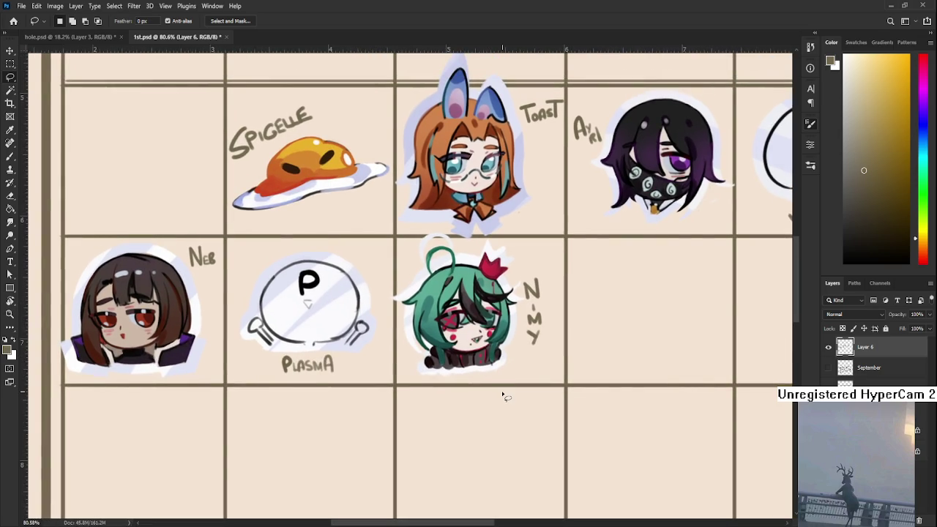
pyautogui.scroll(-3, 502, 395)
pyautogui.scroll(-3, 509, 397)
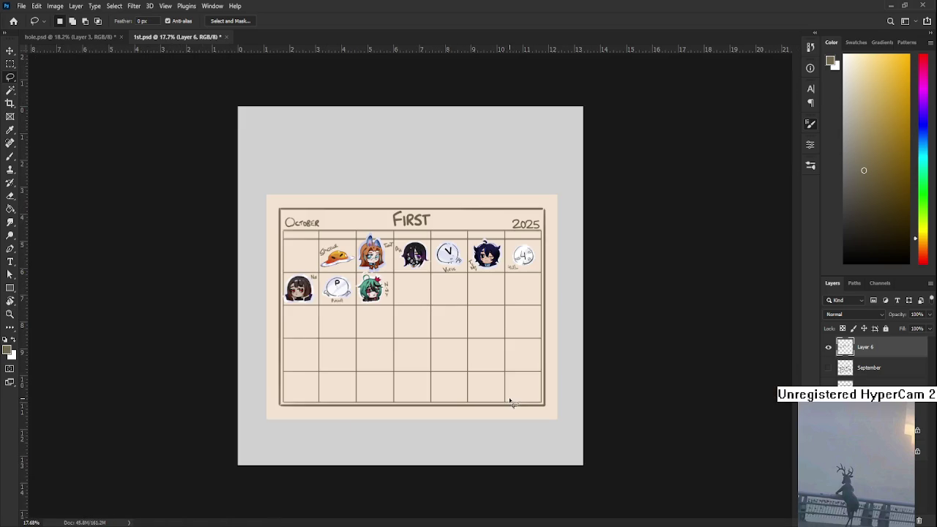
pyautogui.scroll(3, 416, 294)
pyautogui.scroll(2, 416, 295)
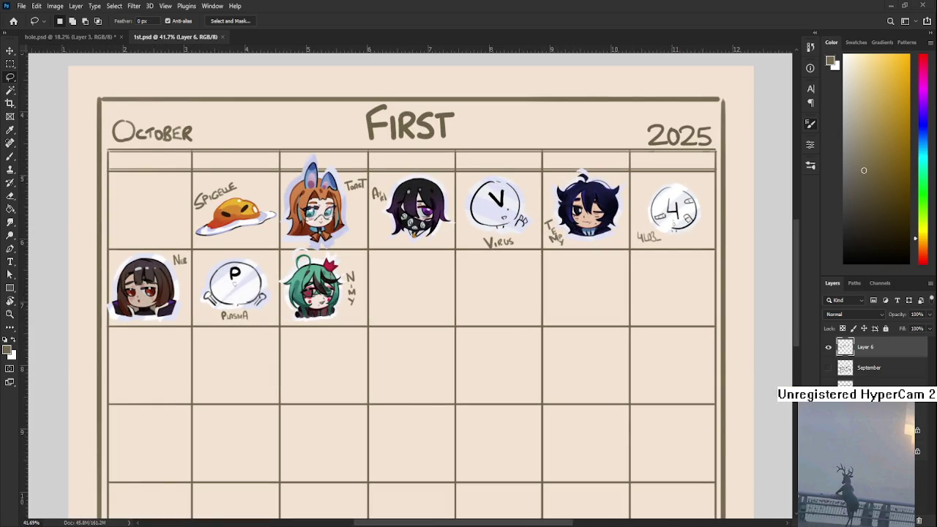
pyautogui.scroll(-2, 574, 205)
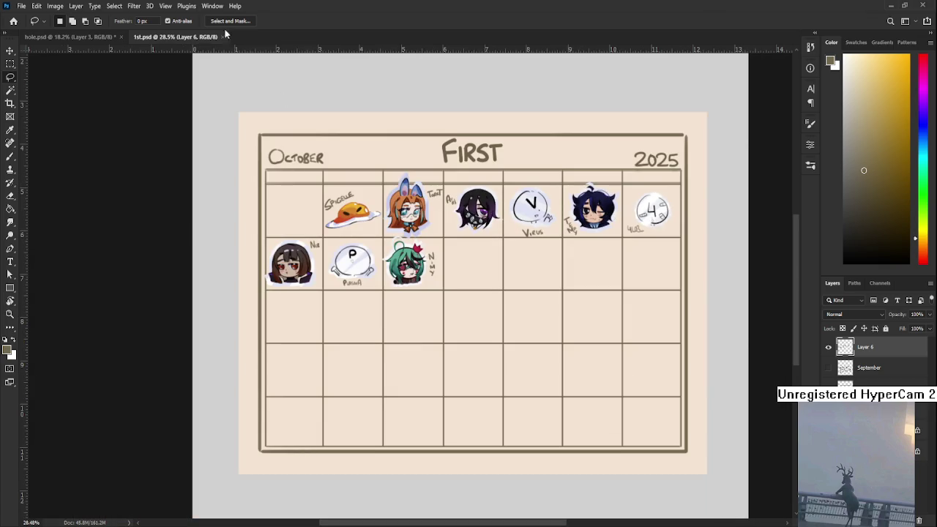
pyautogui.click(224, 38)
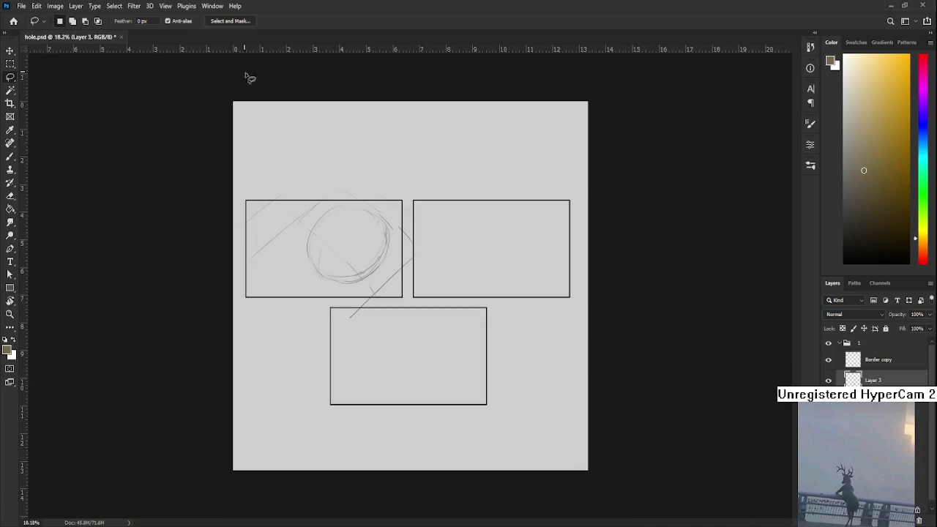
pyautogui.scroll(3, 345, 230)
pyautogui.scroll(-1, 367, 286)
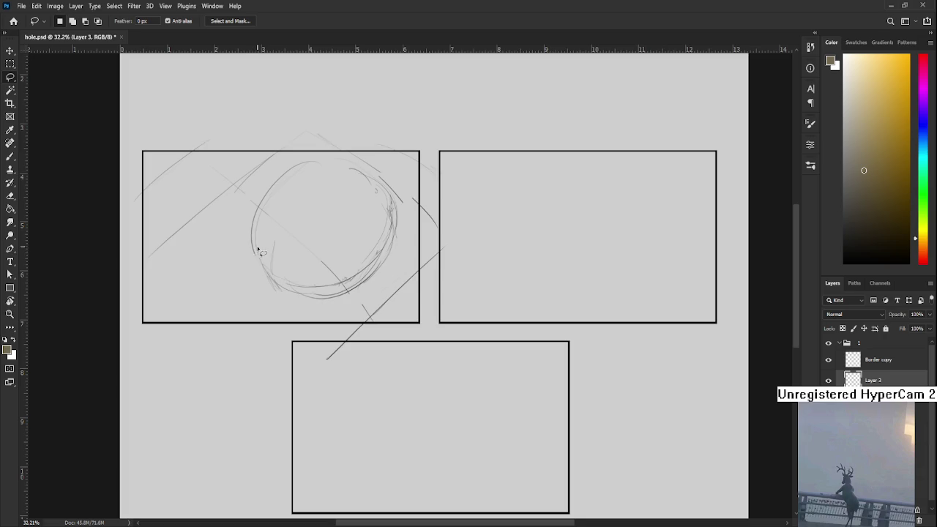
pyautogui.moveTo(295, 273); pyautogui.dragTo(367, 303)
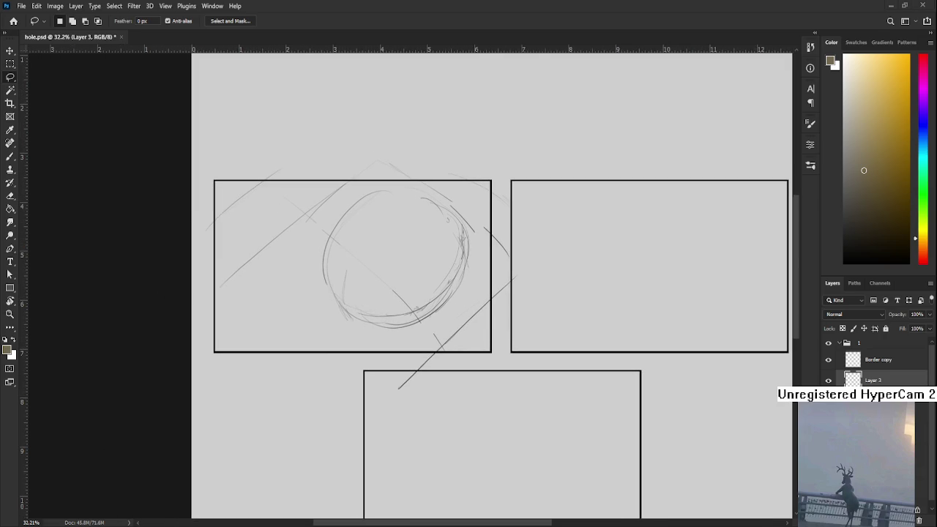
pyautogui.scroll(-1, 334, 260)
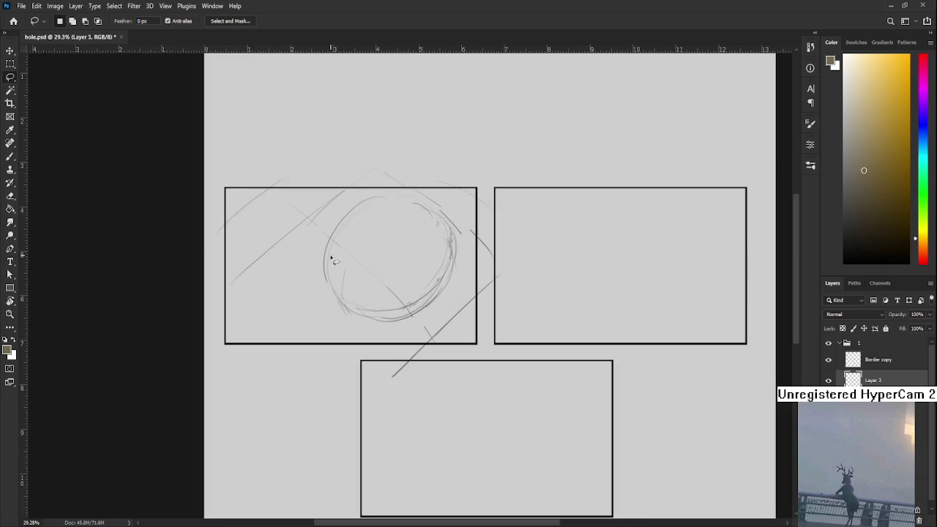
pyautogui.press('b')
pyautogui.press(']')
pyautogui.press(']')
pyautogui.press(']')
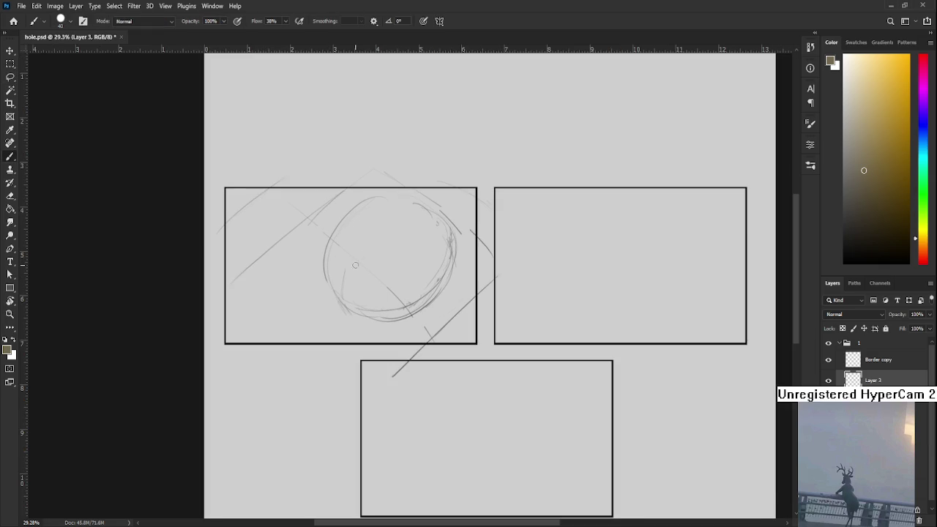
# Undo a stray brown test stroke in the first panel and reset the paint colour to black.
pyautogui.moveTo(306, 235); pyautogui.dragTo(312, 288)
pyautogui.hotkey('ctrl', 'z')
pyautogui.press('d')
pyautogui.scroll(-2, 284, 370)
pyautogui.scroll(1, 293, 341)
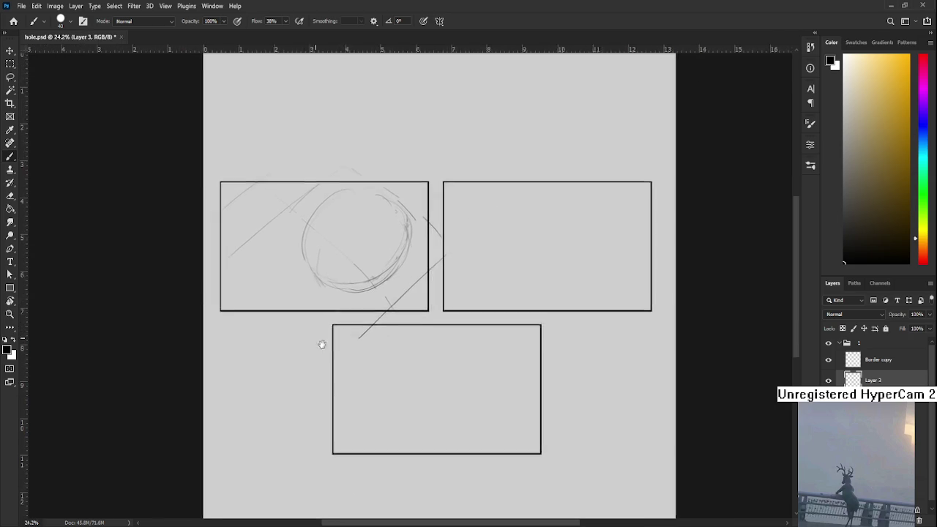
pyautogui.scroll(-1, 330, 352)
pyautogui.scroll(-1, 330, 352)
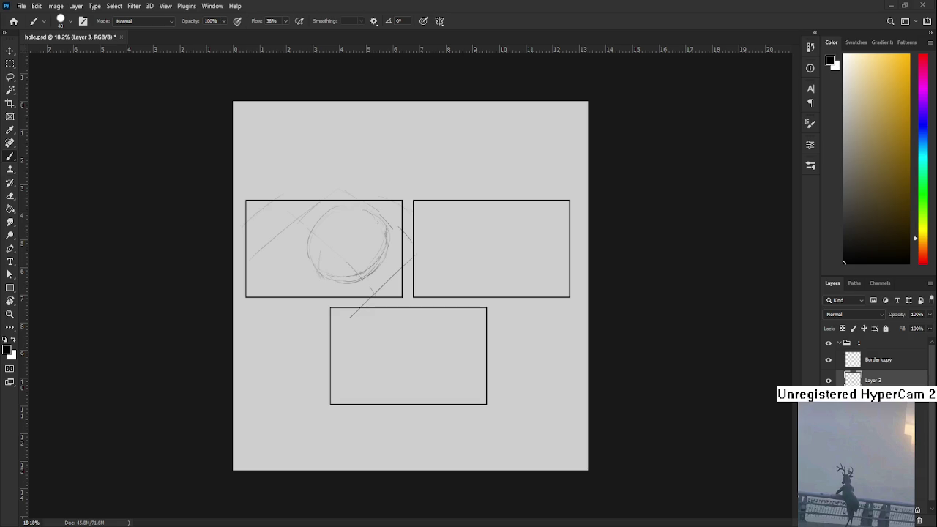
pyautogui.scroll(2, 349, 294)
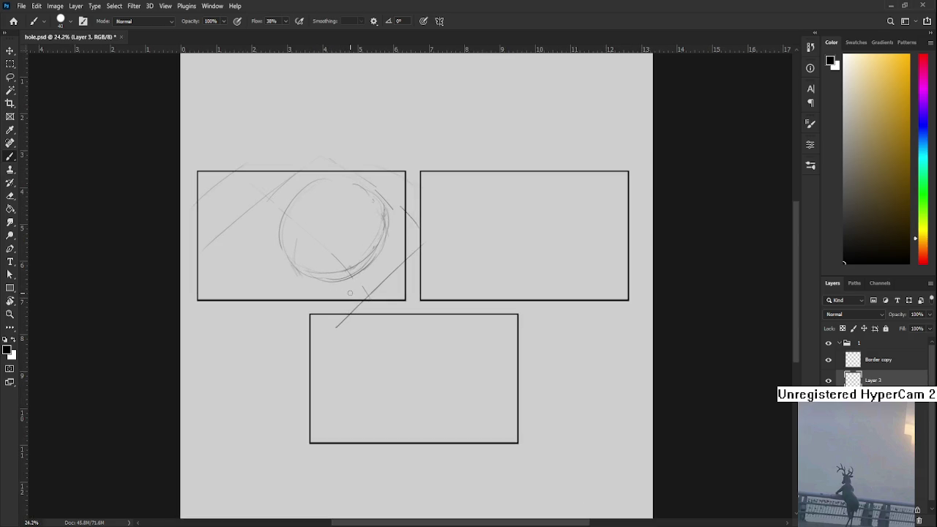
# Shrink the brush and try a dark vertical stroke left of the hole, undoing each attempt.
pyautogui.moveTo(331, 312); pyautogui.dragTo(399, 352)
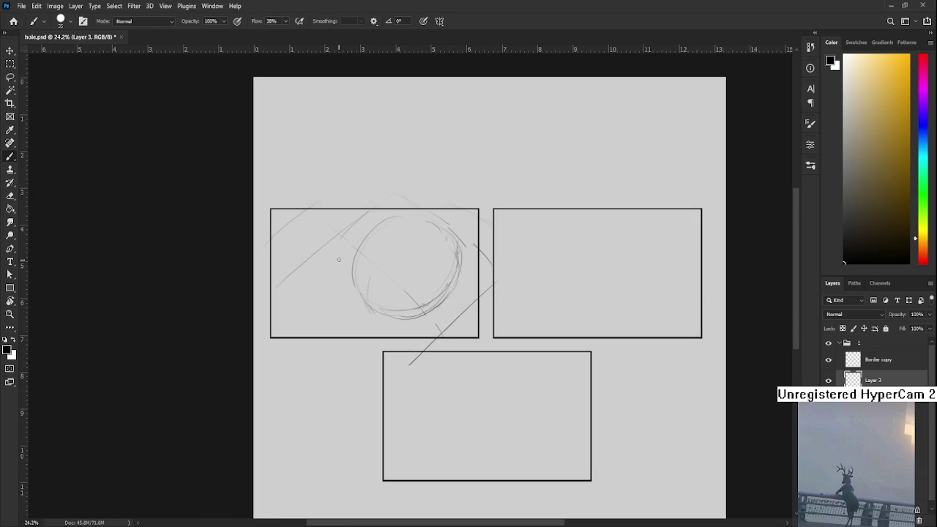
pyautogui.press('[')
pyautogui.press('[')
pyautogui.press('[')
pyautogui.moveTo(331, 244); pyautogui.dragTo(339, 291)
pyautogui.hotkey('ctrl', 'z')
pyautogui.moveTo(331, 244); pyautogui.dragTo(338, 290)
pyautogui.hotkey('ctrl', 'z')
pyautogui.moveTo(334, 241); pyautogui.dragTo(333, 286)
pyautogui.hotkey('ctrl', 'z')
pyautogui.hotkey('ctrl', 'z')
pyautogui.moveTo(333, 243)
pyautogui.mouseDown()
pyautogui.moveTo(334, 291)
pyautogui.moveTo(332, 277)
pyautogui.moveTo(374, 330)
pyautogui.moveTo(448, 325)
pyautogui.mouseUp()
pyautogui.hotkey('ctrl', 'z')
pyautogui.hotkey('ctrl', 'z')
# Sketch dark strokes below-left of the circle, extending them downward and leftward.
pyautogui.moveTo(339, 317)
pyautogui.mouseDown()
pyautogui.moveTo(354, 336)
pyautogui.moveTo(357, 322)
pyautogui.mouseUp()
pyautogui.moveTo(346, 331)
pyautogui.mouseDown()
pyautogui.moveTo(362, 334)
pyautogui.moveTo(331, 323)
pyautogui.moveTo(339, 336)
pyautogui.mouseUp()
pyautogui.moveTo(338, 313)
pyautogui.mouseDown()
pyautogui.moveTo(312, 230)
pyautogui.moveTo(315, 252)
pyautogui.mouseUp()
pyautogui.moveTo(311, 251)
pyautogui.mouseDown()
pyautogui.moveTo(304, 300)
pyautogui.moveTo(315, 313)
pyautogui.mouseUp()
pyautogui.moveTo(321, 271)
pyautogui.mouseDown()
pyautogui.moveTo(317, 314)
pyautogui.moveTo(294, 335)
pyautogui.mouseUp()
pyautogui.moveTo(311, 302)
pyautogui.mouseDown()
pyautogui.moveTo(300, 333)
pyautogui.moveTo(292, 326)
pyautogui.mouseUp()
pyautogui.moveTo(296, 275); pyautogui.dragTo(276, 334)
pyautogui.moveTo(296, 294); pyautogui.dragTo(293, 310)
pyautogui.moveTo(295, 258)
pyautogui.mouseDown()
pyautogui.moveTo(268, 320)
pyautogui.moveTo(289, 295)
pyautogui.mouseUp()
# Add rough strokes toward the circle, along the top, lower right and panel corners.
pyautogui.moveTo(304, 232); pyautogui.dragTo(301, 257)
pyautogui.moveTo(315, 224)
pyautogui.mouseDown()
pyautogui.moveTo(312, 247)
pyautogui.moveTo(325, 238)
pyautogui.mouseUp()
pyautogui.moveTo(331, 242)
pyautogui.mouseDown()
pyautogui.moveTo(341, 215)
pyautogui.moveTo(289, 254)
pyautogui.mouseUp()
pyautogui.moveTo(360, 212)
pyautogui.mouseDown()
pyautogui.moveTo(378, 201)
pyautogui.moveTo(376, 213)
pyautogui.mouseUp()
pyautogui.moveTo(348, 227); pyautogui.dragTo(367, 217)
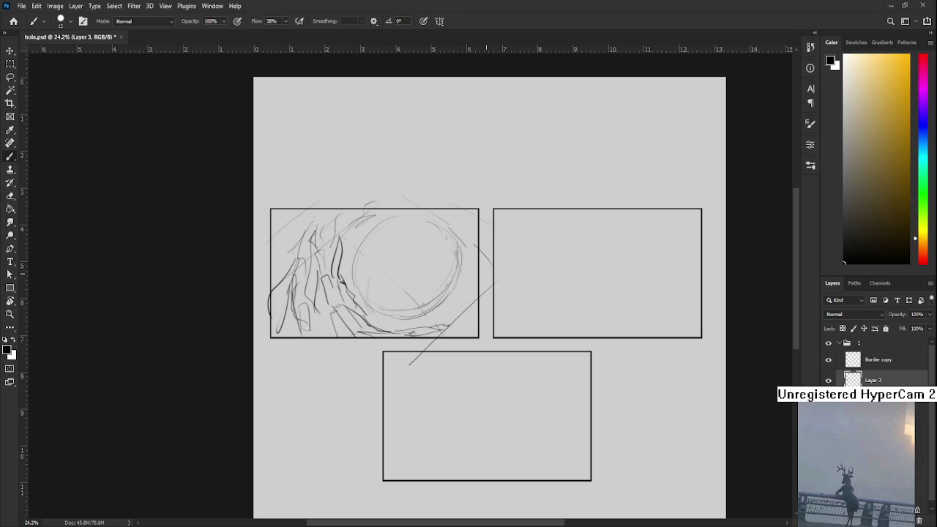
pyautogui.moveTo(464, 300)
pyautogui.mouseDown()
pyautogui.moveTo(440, 332)
pyautogui.moveTo(422, 314)
pyautogui.moveTo(416, 327)
pyautogui.moveTo(435, 324)
pyautogui.moveTo(449, 301)
pyautogui.moveTo(430, 303)
pyautogui.moveTo(446, 249)
pyautogui.moveTo(442, 290)
pyautogui.mouseUp()
pyautogui.moveTo(407, 195); pyautogui.dragTo(444, 217)
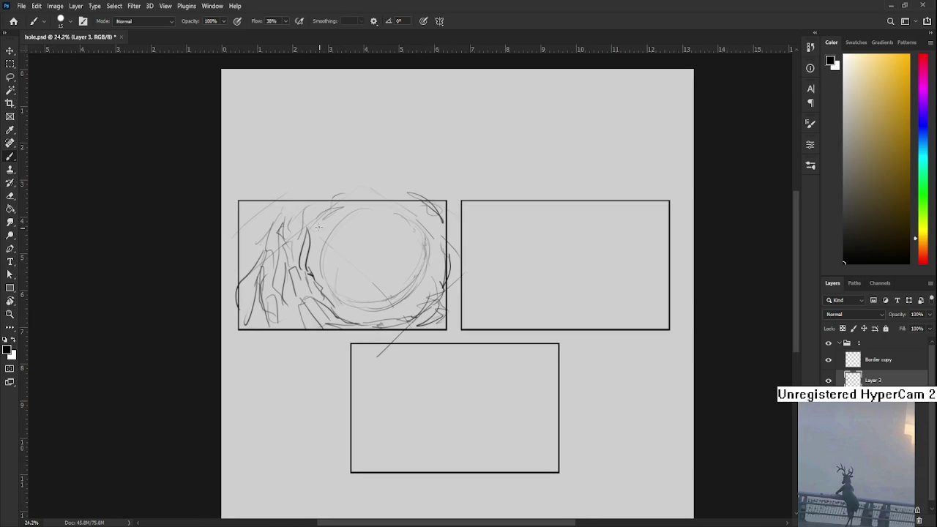
pyautogui.moveTo(268, 202)
pyautogui.mouseDown()
pyautogui.moveTo(301, 218)
pyautogui.moveTo(277, 248)
pyautogui.mouseUp()
pyautogui.moveTo(287, 211)
pyautogui.mouseDown()
pyautogui.moveTo(268, 241)
pyautogui.moveTo(279, 236)
pyautogui.mouseUp()
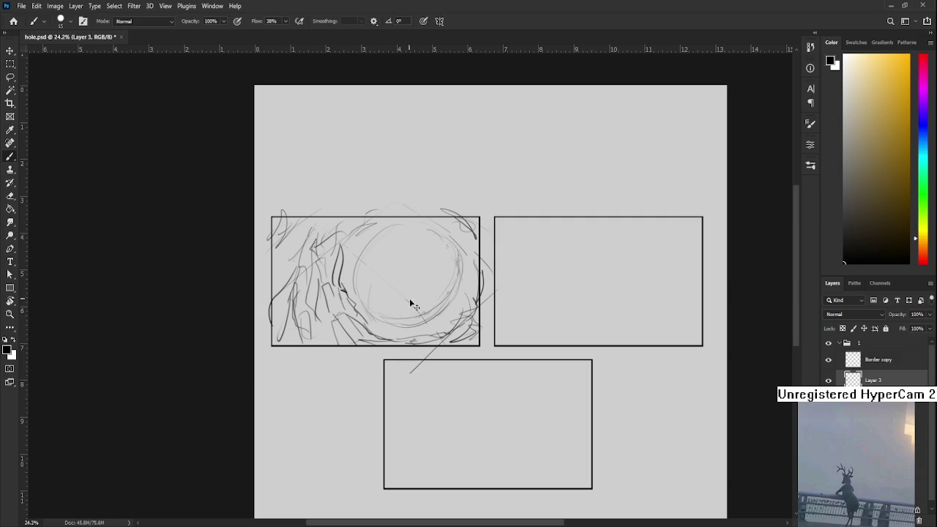
# Start a free transform and test distorting the sketch's lower-left corner, reverting both tries.
pyautogui.hotkey('ctrl', 't')
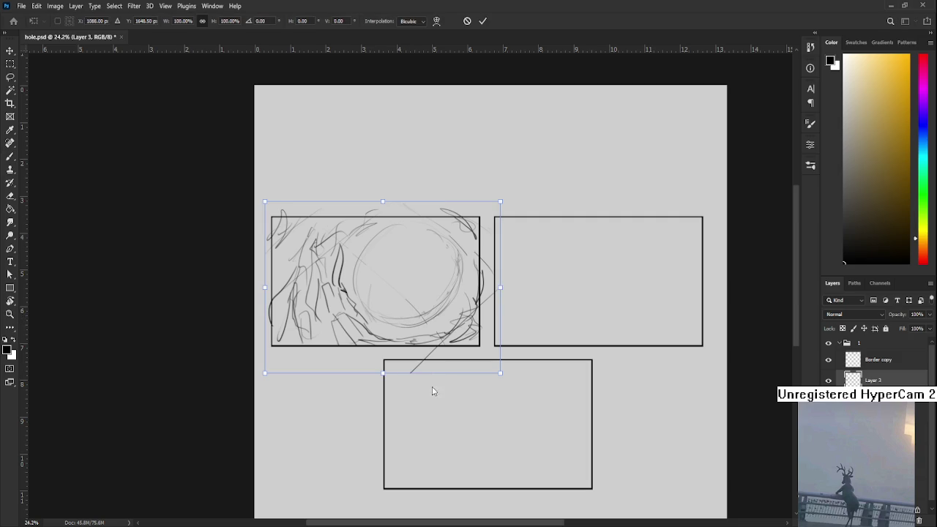
pyautogui.moveTo(265, 374); pyautogui.dragTo(251, 397)
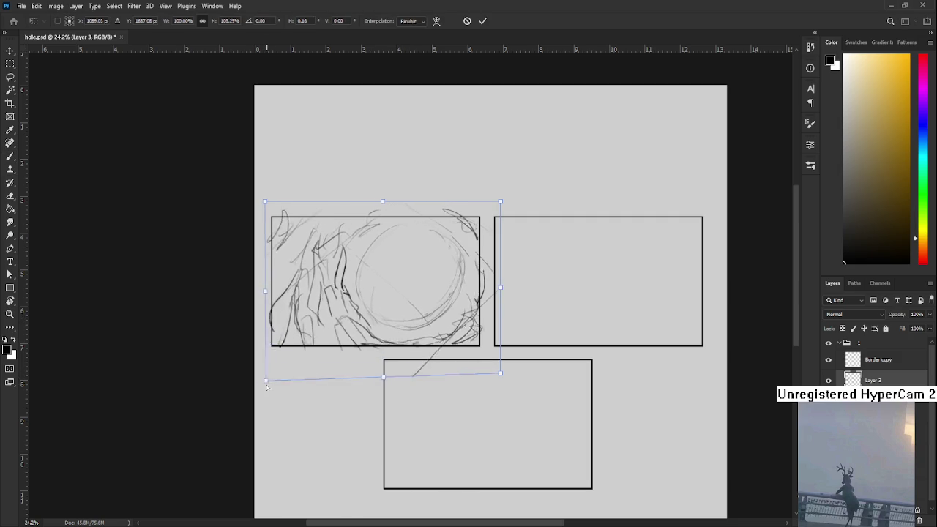
pyautogui.hotkey('ctrl', 'z')
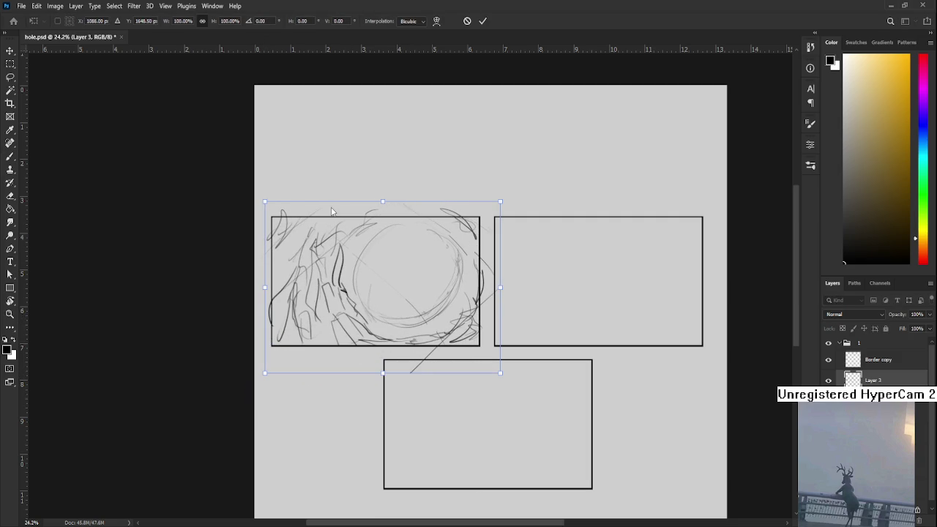
pyautogui.moveTo(265, 374); pyautogui.dragTo(368, 406)
pyautogui.hotkey('ctrl', 'z')
# Pull the sketch's corners outward into a perspective skew and commit the transform.
pyautogui.moveTo(501, 373); pyautogui.dragTo(548, 372)
pyautogui.moveTo(379, 313); pyautogui.dragTo(316, 346)
pyautogui.moveTo(329, 237); pyautogui.dragTo(337, 239)
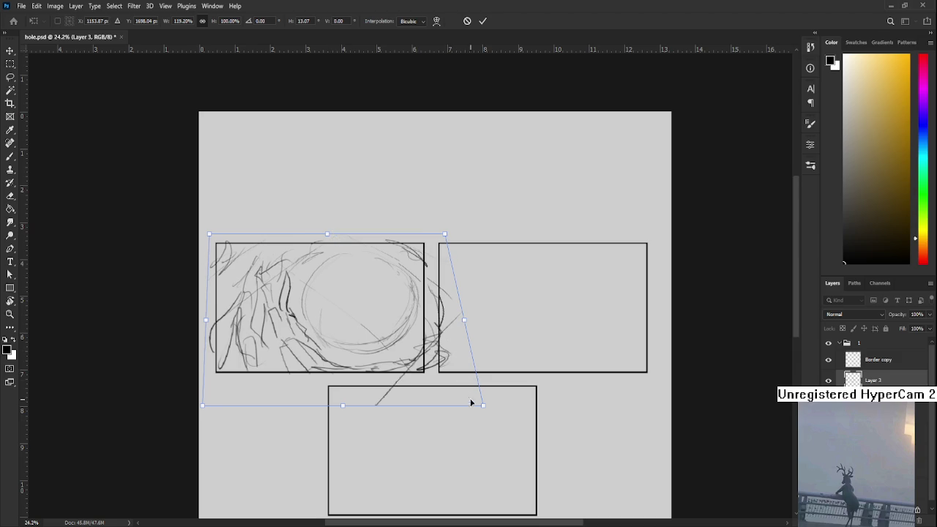
pyautogui.moveTo(483, 405); pyautogui.dragTo(508, 410)
pyautogui.hscroll(-3, 318, 387)
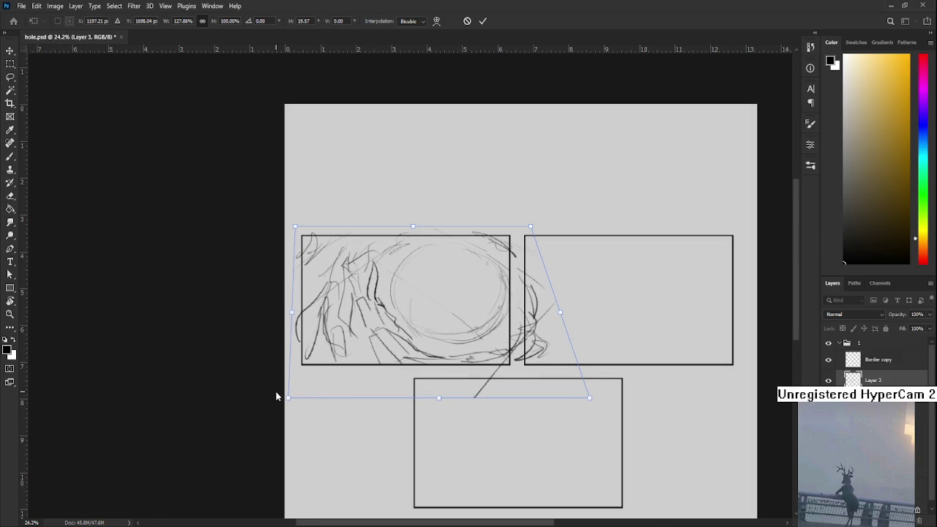
pyautogui.moveTo(288, 398); pyautogui.dragTo(282, 399)
pyautogui.hscroll(3, 334, 375)
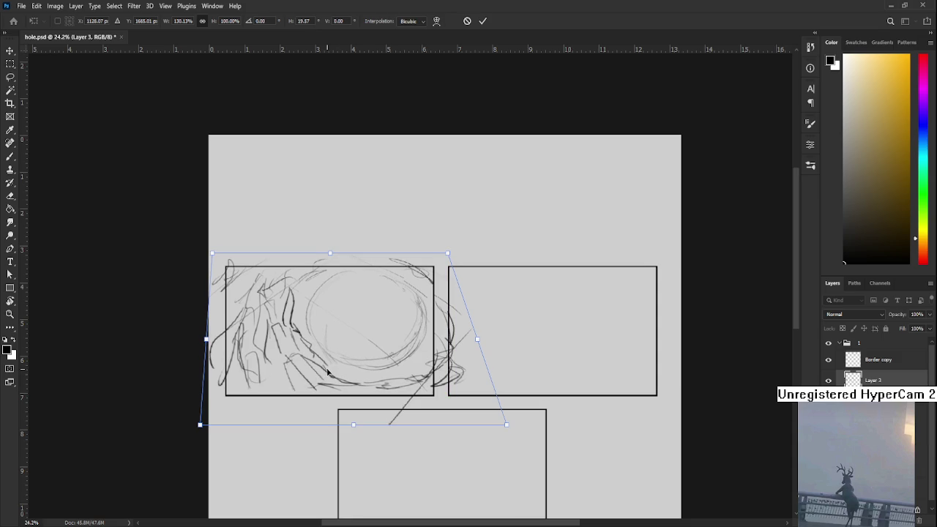
pyautogui.press('Return')
pyautogui.scroll(-2, 350, 368)
pyautogui.scroll(-1, 349, 368)
pyautogui.scroll(2, 336, 297)
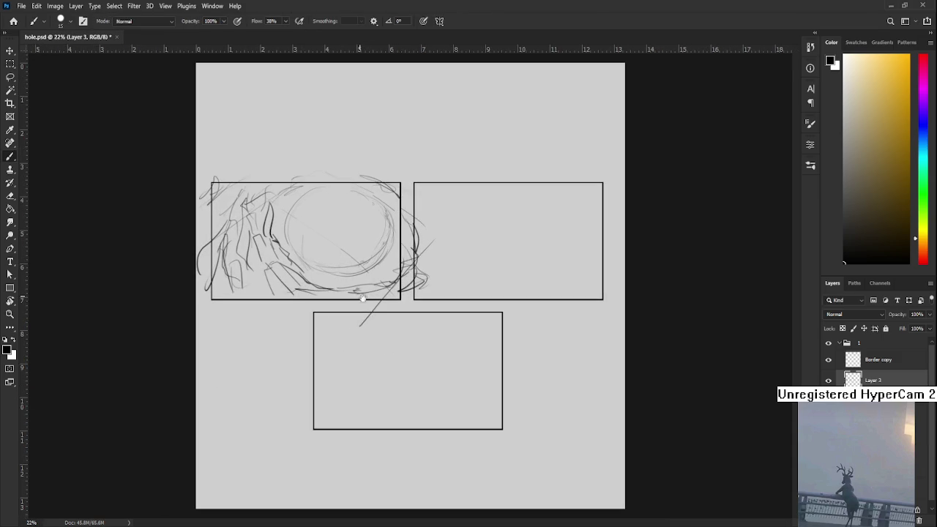
# Bring the first panel into view and draw the figure's first strokes beside the hole.
pyautogui.scroll(3, 333, 292)
pyautogui.moveTo(333, 292)
pyautogui.mouseDown()
pyautogui.moveTo(444, 264)
pyautogui.moveTo(419, 286)
pyautogui.mouseUp()
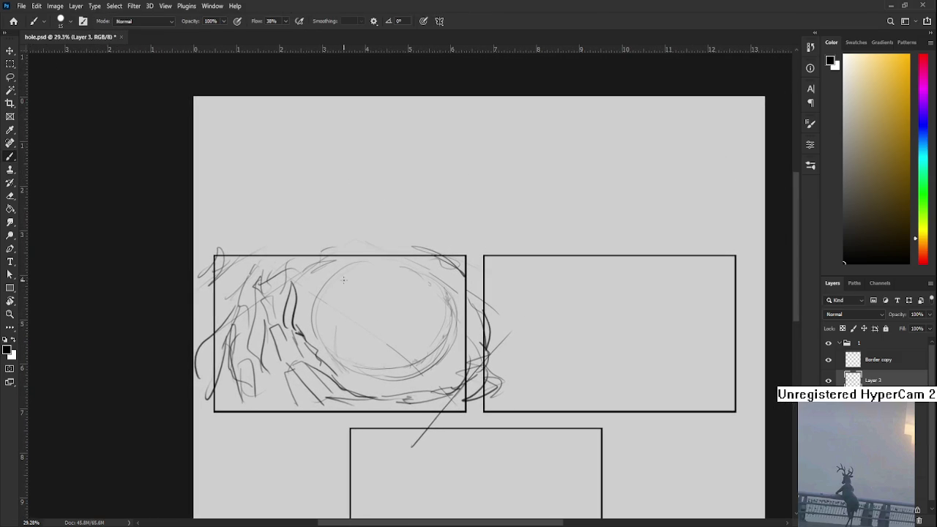
pyautogui.moveTo(342, 320); pyautogui.dragTo(407, 312)
pyautogui.moveTo(312, 279)
pyautogui.mouseDown()
pyautogui.moveTo(316, 303)
pyautogui.moveTo(325, 300)
pyautogui.mouseUp()
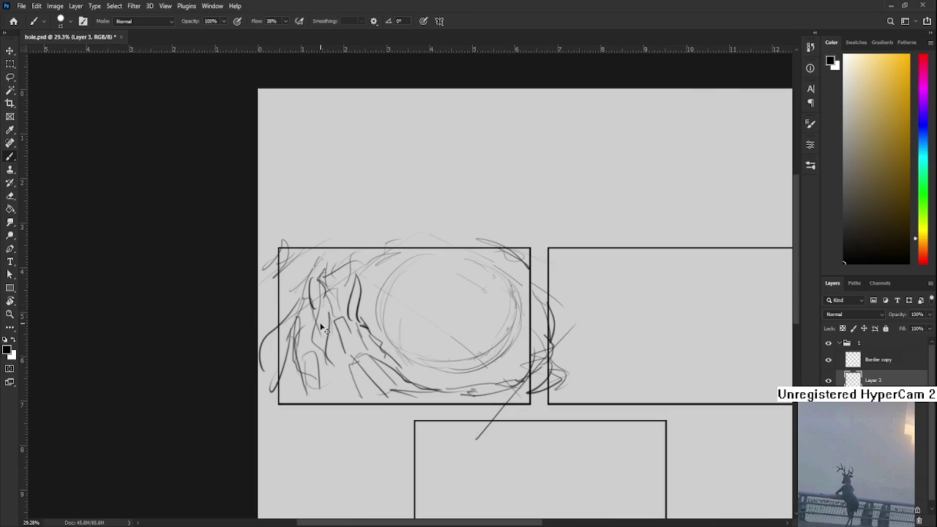
pyautogui.moveTo(311, 283)
pyautogui.mouseDown()
pyautogui.moveTo(313, 303)
pyautogui.moveTo(322, 298)
pyautogui.moveTo(320, 364)
pyautogui.mouseUp()
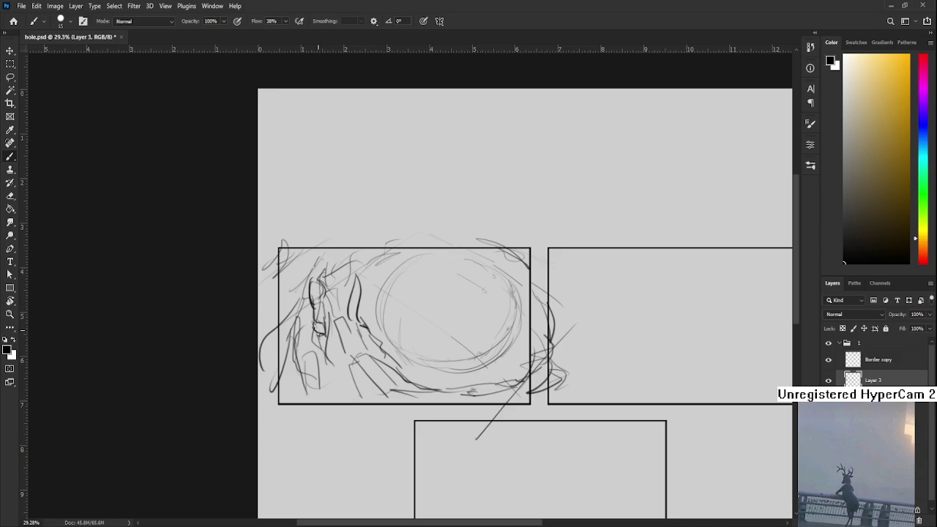
pyautogui.hotkey('ctrl', 'z')
pyautogui.hotkey('ctrl', 'z')
pyautogui.hotkey('ctrl', 'z')
pyautogui.hotkey('ctrl', 'z')
pyautogui.hotkey('ctrl', 'shift', 'z')
pyautogui.hotkey('ctrl', 'z')
# Fill out the figure with dark strokes and sketch its head and shoulder.
pyautogui.moveTo(312, 291)
pyautogui.mouseDown()
pyautogui.moveTo(331, 310)
pyautogui.moveTo(327, 338)
pyautogui.moveTo(341, 331)
pyautogui.moveTo(334, 365)
pyautogui.moveTo(347, 392)
pyautogui.mouseUp()
pyautogui.moveTo(334, 334)
pyautogui.mouseDown()
pyautogui.moveTo(338, 356)
pyautogui.moveTo(341, 349)
pyautogui.mouseUp()
pyautogui.moveTo(344, 364); pyautogui.dragTo(358, 398)
pyautogui.moveTo(329, 345); pyautogui.dragTo(337, 358)
pyautogui.moveTo(327, 316); pyautogui.dragTo(333, 339)
pyautogui.moveTo(335, 344)
pyautogui.mouseDown()
pyautogui.moveTo(366, 425)
pyautogui.moveTo(388, 410)
pyautogui.mouseUp()
pyautogui.moveTo(368, 423); pyautogui.dragTo(387, 408)
pyautogui.moveTo(314, 314)
pyautogui.mouseDown()
pyautogui.moveTo(327, 296)
pyautogui.moveTo(306, 301)
pyautogui.mouseUp()
pyautogui.moveTo(296, 313)
pyautogui.mouseDown()
pyautogui.moveTo(340, 303)
pyautogui.moveTo(326, 293)
pyautogui.moveTo(293, 296)
pyautogui.mouseUp()
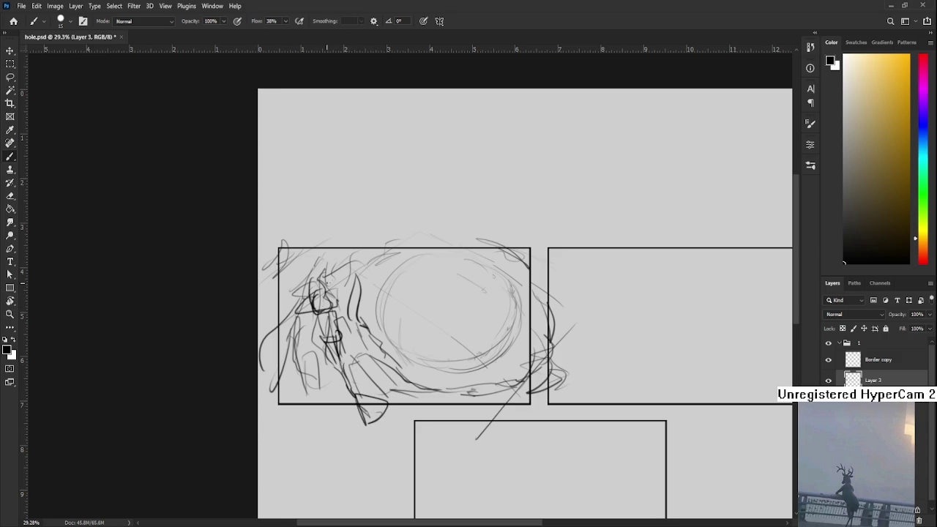
# Lasso the figure, then shrink it and move it higher in the panel.
pyautogui.moveTo(355, 287); pyautogui.dragTo(337, 314)
pyautogui.press('l')
pyautogui.moveTo(328, 354)
pyautogui.mouseDown()
pyautogui.moveTo(344, 422)
pyautogui.moveTo(337, 432)
pyautogui.moveTo(282, 343)
pyautogui.mouseUp()
pyautogui.hotkey('ctrl', 't')
pyautogui.moveTo(348, 316); pyautogui.dragTo(344, 293)
pyautogui.press('Return')
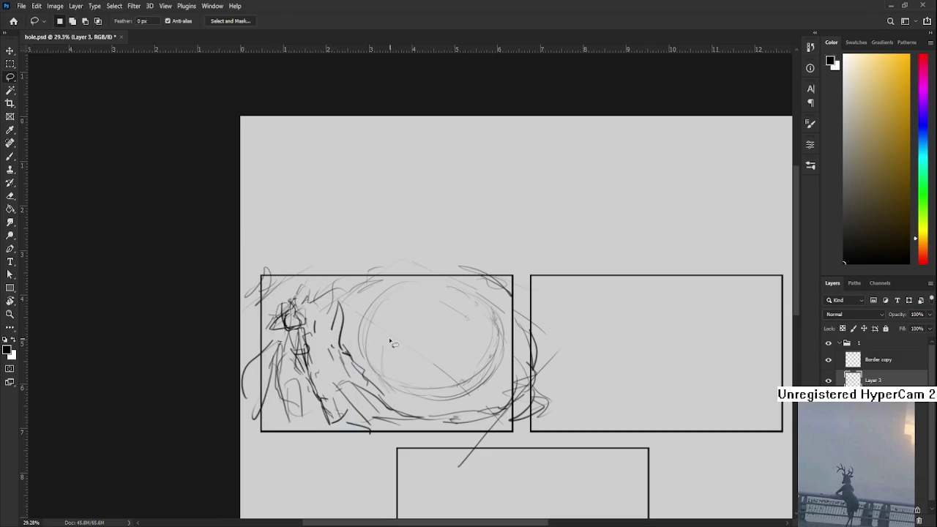
pyautogui.moveTo(414, 362); pyautogui.dragTo(317, 347)
pyautogui.moveTo(455, 393); pyautogui.dragTo(433, 384)
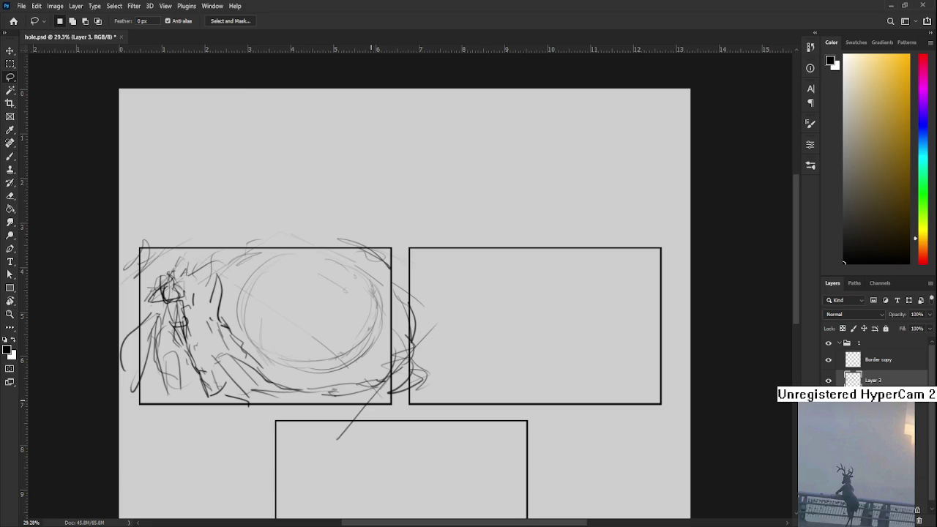
pyautogui.scroll(-2, 377, 404)
pyautogui.scroll(-2, 376, 404)
pyautogui.scroll(3, 359, 308)
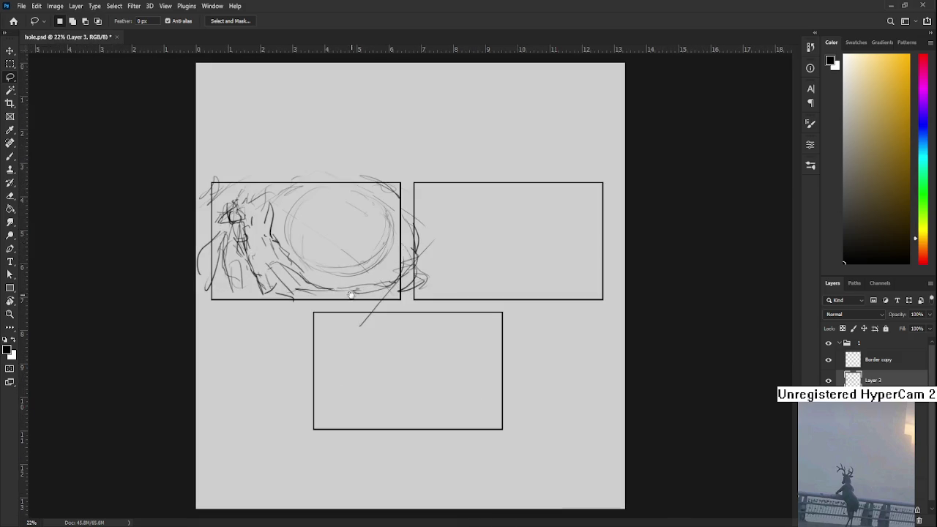
pyautogui.scroll(2, 351, 295)
pyautogui.moveTo(536, 212); pyautogui.dragTo(445, 285)
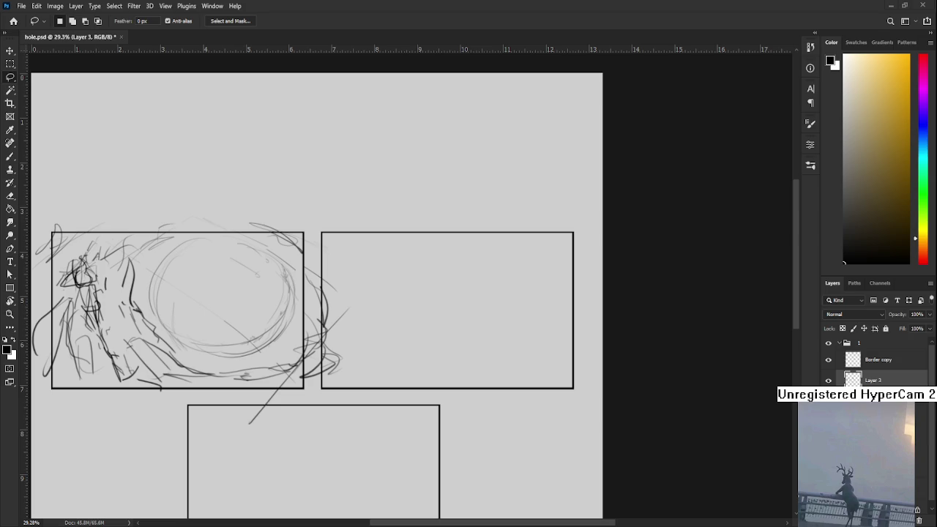
pyautogui.scroll(-3, 448, 288)
pyautogui.scroll(-2, 447, 287)
pyautogui.press('b')
# Try drawing curves and an oval in the top-right panel, undoing the attempts.
pyautogui.moveTo(487, 209); pyautogui.dragTo(443, 268)
pyautogui.hotkey('ctrl', 'z')
pyautogui.moveTo(491, 217)
pyautogui.mouseDown()
pyautogui.moveTo(432, 271)
pyautogui.moveTo(504, 266)
pyautogui.moveTo(440, 253)
pyautogui.moveTo(535, 271)
pyautogui.mouseUp()
pyautogui.hotkey('ctrl', 'z')
pyautogui.hotkey('ctrl', 'z')
pyautogui.hotkey('ctrl', 'z')
pyautogui.hotkey('ctrl', 'z')
pyautogui.hotkey('ctrl', 'z')
pyautogui.hotkey('ctrl', 'z')
pyautogui.moveTo(492, 216); pyautogui.dragTo(483, 269)
pyautogui.hotkey('ctrl', 'z')
pyautogui.moveTo(520, 224)
pyautogui.mouseDown()
pyautogui.moveTo(542, 258)
pyautogui.moveTo(549, 225)
pyautogui.moveTo(550, 254)
pyautogui.mouseUp()
pyautogui.hotkey('ctrl', 'z')
pyautogui.hotkey('ctrl', 'z')
# Sketch broken chunks and angular strokes along the oval's lower edge.
pyautogui.moveTo(475, 282)
pyautogui.mouseDown()
pyautogui.moveTo(517, 265)
pyautogui.moveTo(491, 282)
pyautogui.moveTo(529, 291)
pyautogui.mouseUp()
pyautogui.moveTo(521, 265)
pyautogui.mouseDown()
pyautogui.moveTo(557, 271)
pyautogui.moveTo(538, 295)
pyautogui.moveTo(582, 254)
pyautogui.moveTo(569, 275)
pyautogui.mouseUp()
pyautogui.moveTo(480, 281); pyautogui.dragTo(478, 304)
pyautogui.moveTo(527, 279); pyautogui.dragTo(507, 293)
pyautogui.moveTo(524, 299); pyautogui.dragTo(505, 306)
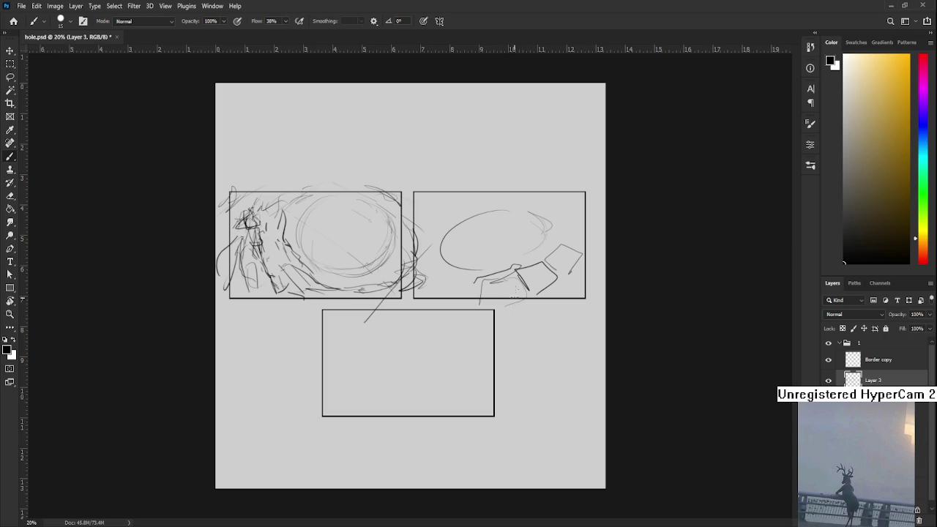
pyautogui.moveTo(463, 281); pyautogui.dragTo(452, 305)
pyautogui.moveTo(443, 274); pyautogui.dragTo(461, 283)
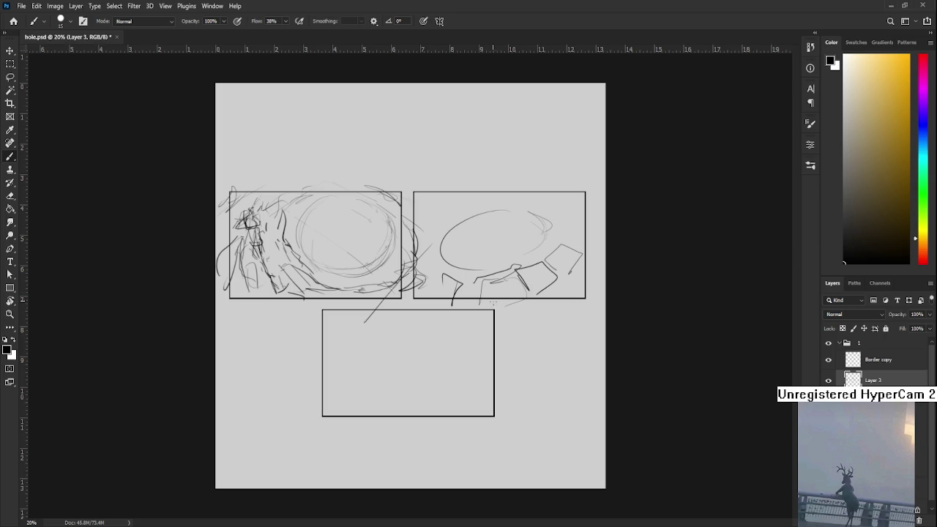
# Sketch rim strokes across the right panel's top and lower left, undoing one stray stroke.
pyautogui.moveTo(463, 272)
pyautogui.mouseDown()
pyautogui.moveTo(457, 289)
pyautogui.moveTo(478, 277)
pyautogui.mouseUp()
pyautogui.moveTo(487, 280)
pyautogui.mouseDown()
pyautogui.moveTo(482, 297)
pyautogui.moveTo(427, 300)
pyautogui.mouseUp()
pyautogui.hotkey('ctrl', 'z')
pyautogui.moveTo(430, 199)
pyautogui.mouseDown()
pyautogui.moveTo(434, 218)
pyautogui.moveTo(464, 208)
pyautogui.moveTo(432, 200)
pyautogui.moveTo(490, 195)
pyautogui.moveTo(508, 211)
pyautogui.moveTo(546, 203)
pyautogui.mouseUp()
pyautogui.moveTo(550, 199)
pyautogui.mouseDown()
pyautogui.moveTo(571, 206)
pyautogui.moveTo(544, 237)
pyautogui.moveTo(574, 227)
pyautogui.moveTo(553, 234)
pyautogui.moveTo(552, 252)
pyautogui.mouseUp()
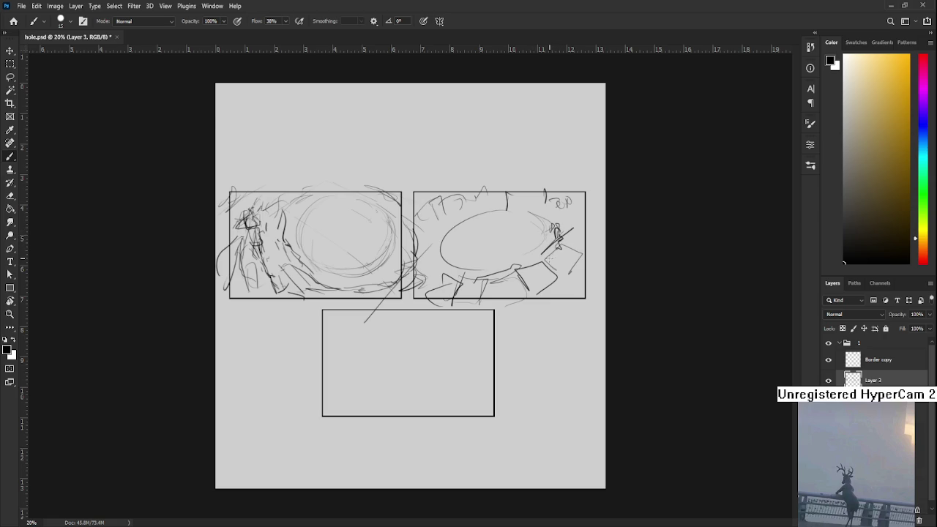
pyautogui.scroll(-3, 410, 286)
pyautogui.scroll(2, 410, 285)
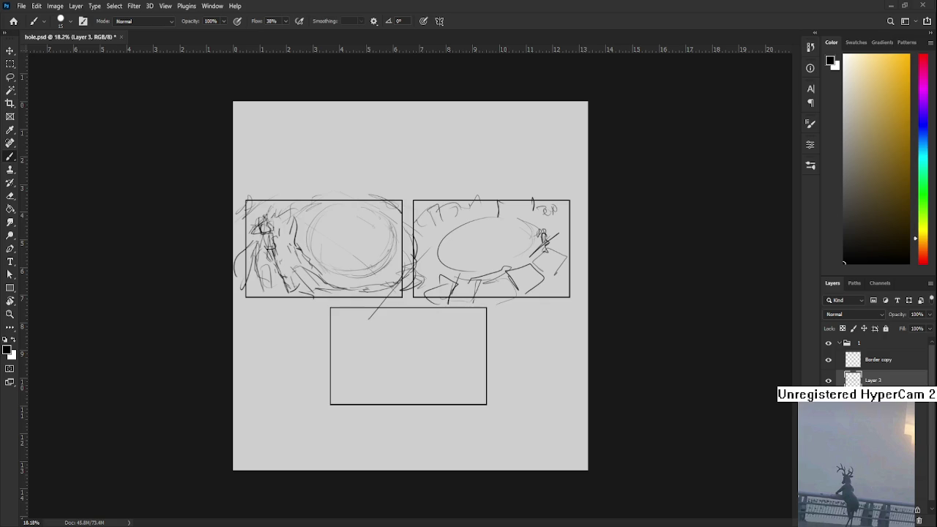
# Start the bottom panel with a darkened top edge, a curved circle stroke and a diagonal.
pyautogui.moveTo(387, 307); pyautogui.dragTo(431, 306)
pyautogui.moveTo(448, 341); pyautogui.dragTo(428, 387)
pyautogui.hotkey('ctrl', 'z')
pyautogui.moveTo(429, 342)
pyautogui.mouseDown()
pyautogui.moveTo(413, 377)
pyautogui.moveTo(443, 390)
pyautogui.moveTo(475, 378)
pyautogui.mouseUp()
pyautogui.moveTo(416, 352); pyautogui.dragTo(391, 395)
# Add diagonal lines around the bottom panel's circle, including a V shape at lower left.
pyautogui.moveTo(393, 351); pyautogui.dragTo(365, 337)
pyautogui.moveTo(421, 316); pyautogui.dragTo(392, 344)
pyautogui.moveTo(389, 315); pyautogui.dragTo(407, 333)
pyautogui.moveTo(451, 312)
pyautogui.mouseDown()
pyautogui.moveTo(473, 331)
pyautogui.moveTo(480, 315)
pyautogui.mouseUp()
pyautogui.moveTo(467, 353); pyautogui.dragTo(483, 350)
pyautogui.moveTo(469, 388); pyautogui.dragTo(477, 398)
pyautogui.moveTo(395, 359)
pyautogui.mouseDown()
pyautogui.moveTo(364, 374)
pyautogui.moveTo(377, 403)
pyautogui.mouseUp()
pyautogui.moveTo(354, 339); pyautogui.dragTo(365, 371)
# Draw a small standing figure with head and body in the bottom panel's lower-right corner.
pyautogui.scroll(1, 410, 286)
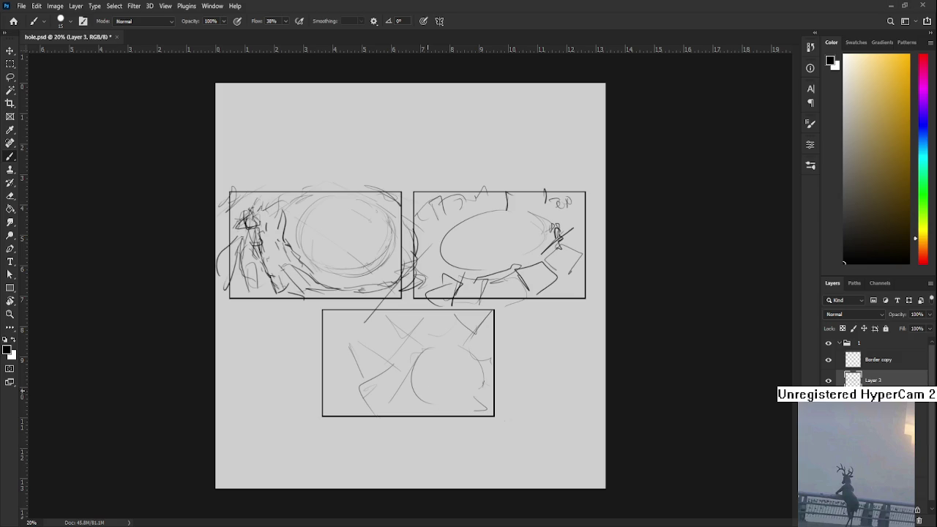
pyautogui.moveTo(493, 389); pyautogui.dragTo(476, 418)
pyautogui.moveTo(476, 382)
pyautogui.mouseDown()
pyautogui.moveTo(479, 372)
pyautogui.moveTo(481, 404)
pyautogui.moveTo(490, 407)
pyautogui.moveTo(477, 403)
pyautogui.moveTo(480, 410)
pyautogui.moveTo(477, 397)
pyautogui.moveTo(488, 399)
pyautogui.mouseUp()
pyautogui.hotkey('ctrl', 'z')
pyautogui.hotkey('ctrl', 'z')
pyautogui.hotkey('ctrl', 'z')
pyautogui.moveTo(473, 387); pyautogui.dragTo(492, 426)
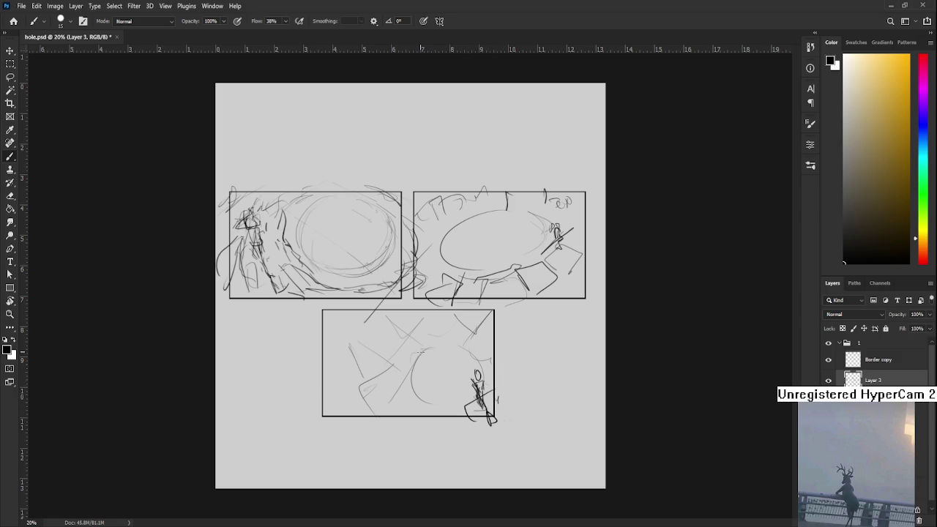
# Sketch jagged rock shapes along the bottom panel's upper left.
pyautogui.moveTo(329, 371)
pyautogui.mouseDown()
pyautogui.moveTo(362, 330)
pyautogui.moveTo(373, 338)
pyautogui.moveTo(396, 313)
pyautogui.moveTo(397, 335)
pyautogui.moveTo(419, 309)
pyautogui.moveTo(352, 354)
pyautogui.moveTo(331, 384)
pyautogui.mouseUp()
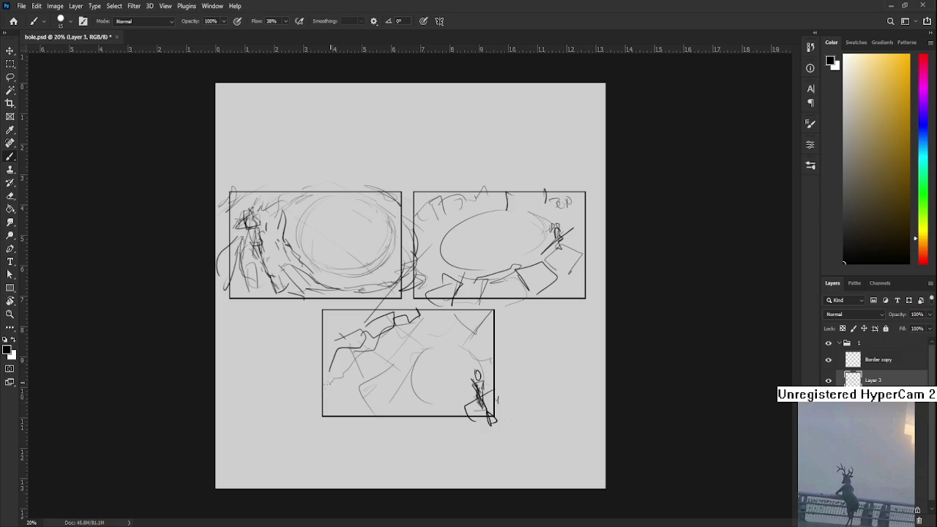
pyautogui.moveTo(327, 336)
pyautogui.mouseDown()
pyautogui.moveTo(352, 309)
pyautogui.moveTo(338, 314)
pyautogui.mouseUp()
pyautogui.moveTo(346, 316)
pyautogui.mouseDown()
pyautogui.moveTo(356, 335)
pyautogui.moveTo(344, 414)
pyautogui.mouseUp()
pyautogui.moveTo(406, 306); pyautogui.dragTo(429, 304)
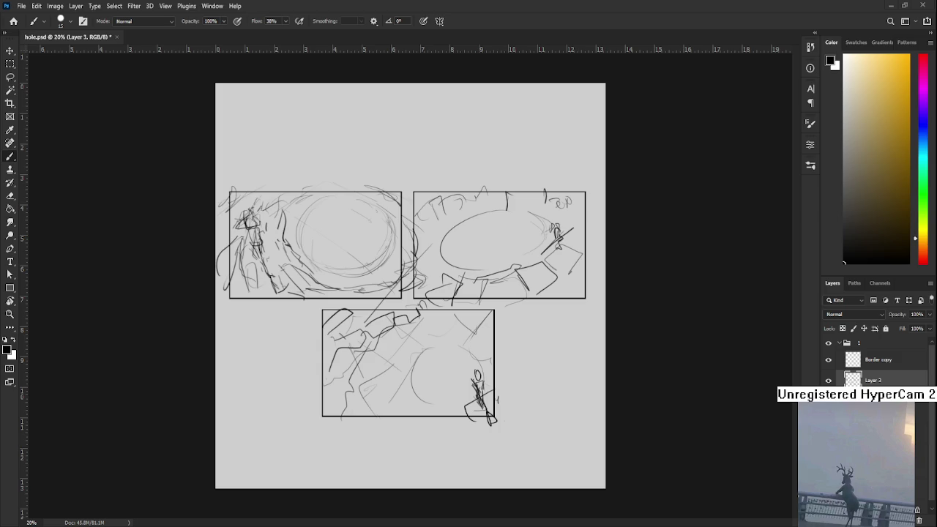
pyautogui.scroll(-4, 431, 362)
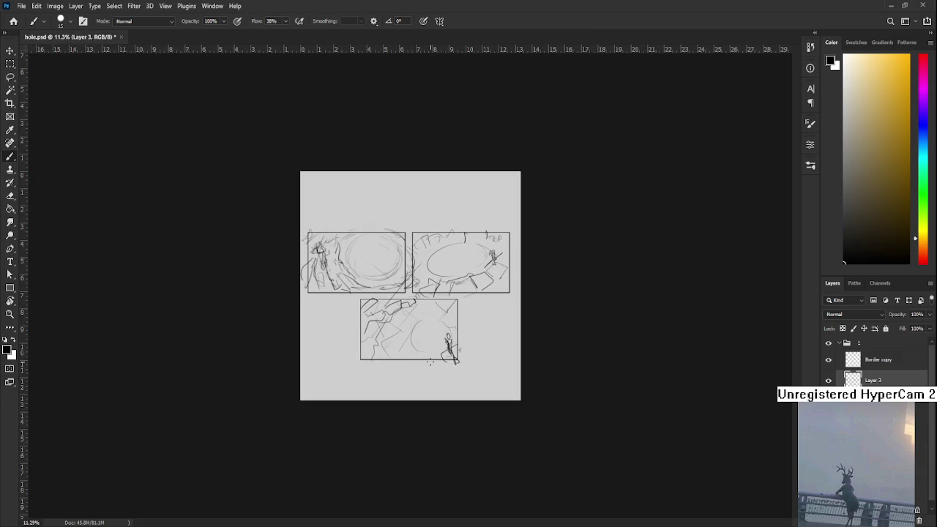
pyautogui.scroll(2, 430, 361)
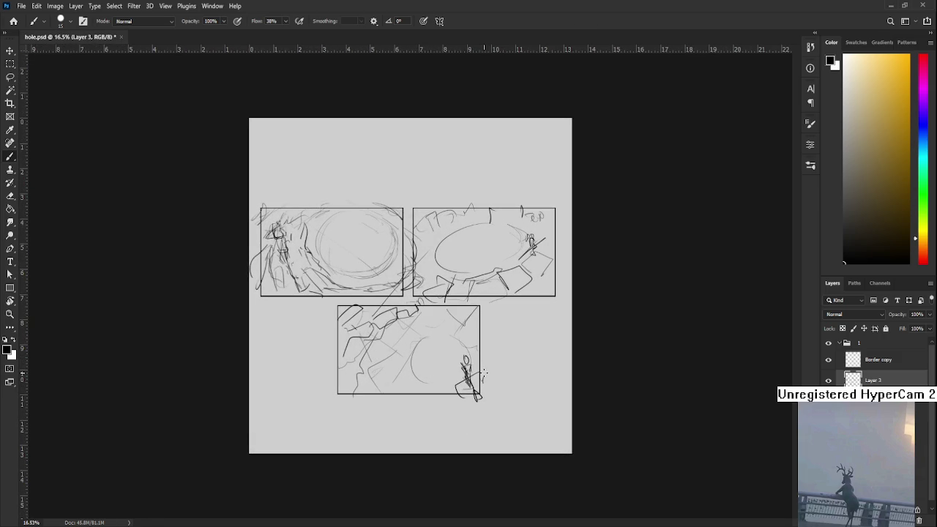
pyautogui.scroll(-2, 483, 371)
pyautogui.scroll(2, 410, 307)
pyautogui.scroll(1, 374, 287)
pyautogui.scroll(-1, 407, 287)
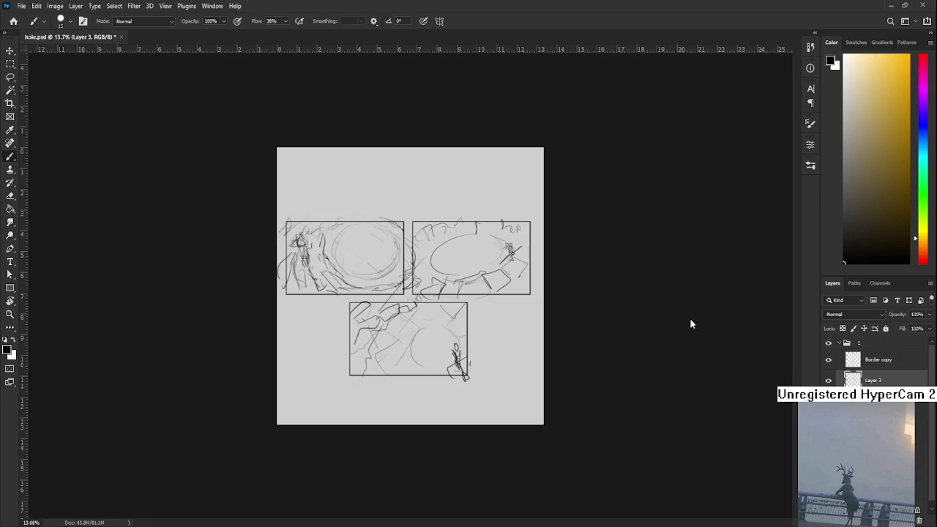
pyautogui.click(840, 343)
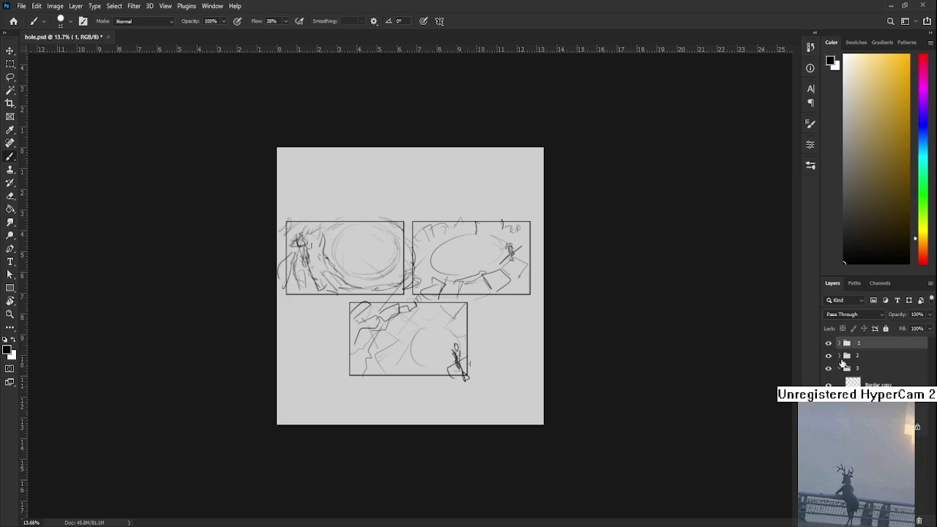
pyautogui.click(840, 356)
pyautogui.keyDown('shift'); pyautogui.click(872, 369); pyautogui.keyUp('shift')
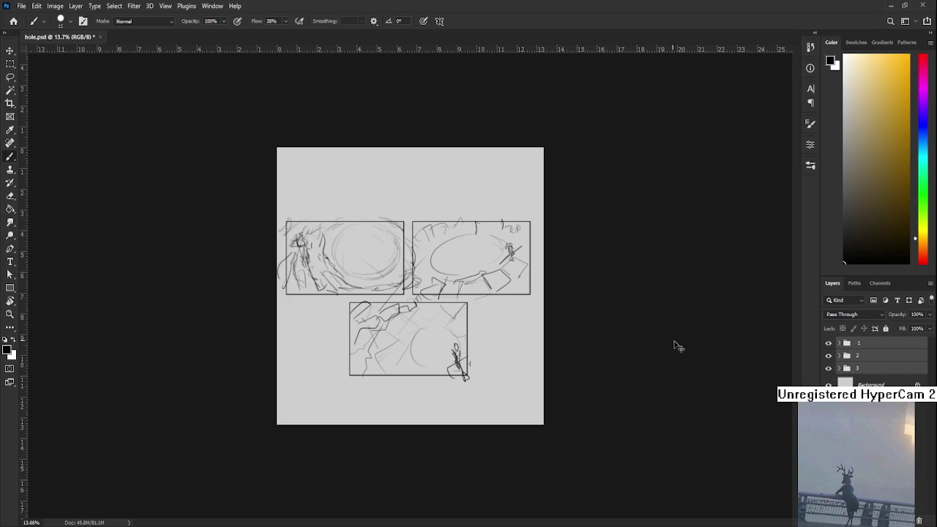
pyautogui.click(883, 349)
pyautogui.moveTo(673, 335); pyautogui.dragTo(681, 324)
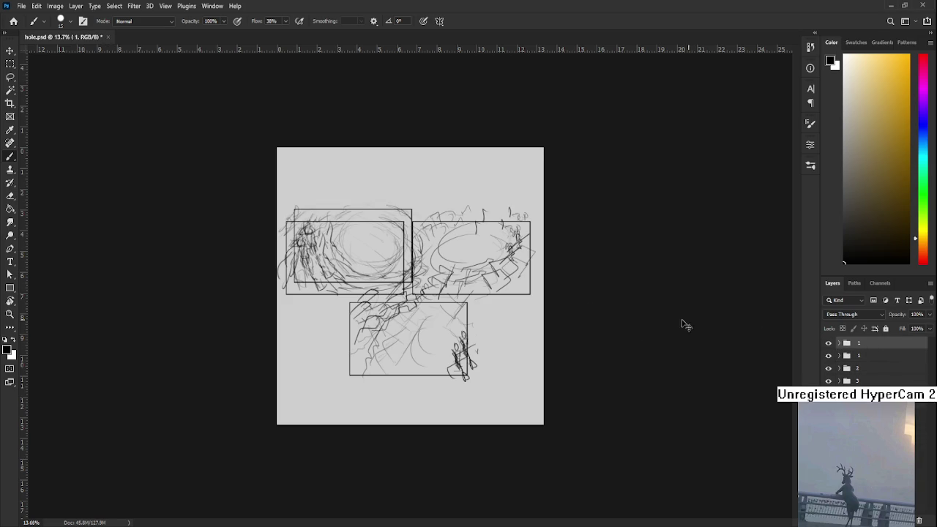
pyautogui.click(840, 344)
pyautogui.click(879, 380)
pyautogui.press('Delete')
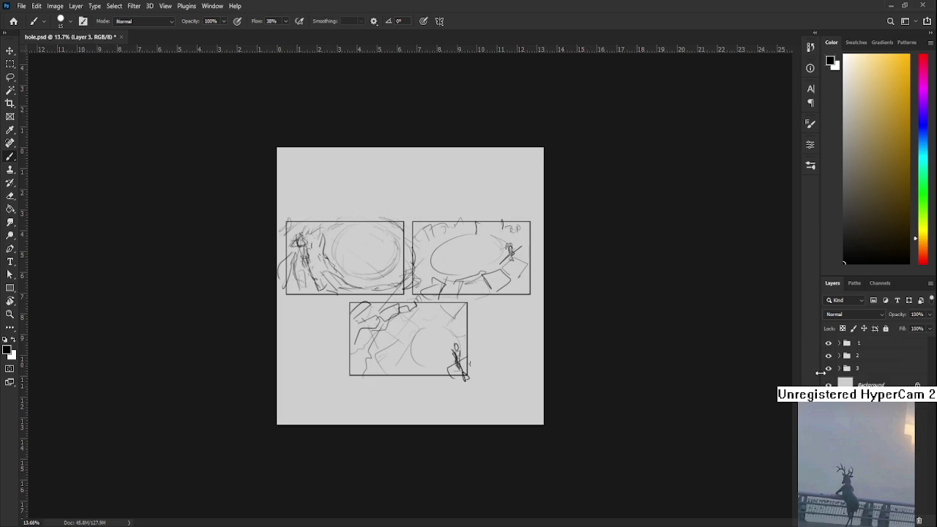
pyautogui.click(869, 381)
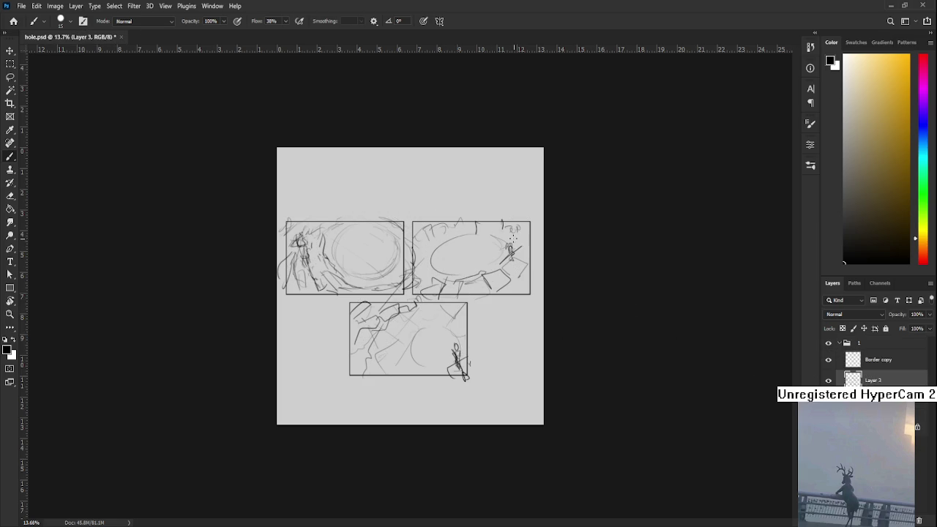
pyautogui.scroll(2, 626, 350)
pyautogui.press('m')
pyautogui.moveTo(407, 161)
pyautogui.mouseDown()
pyautogui.moveTo(626, 350)
pyautogui.moveTo(630, 303)
pyautogui.mouseUp()
pyautogui.hotkey('ctrl', 'j')
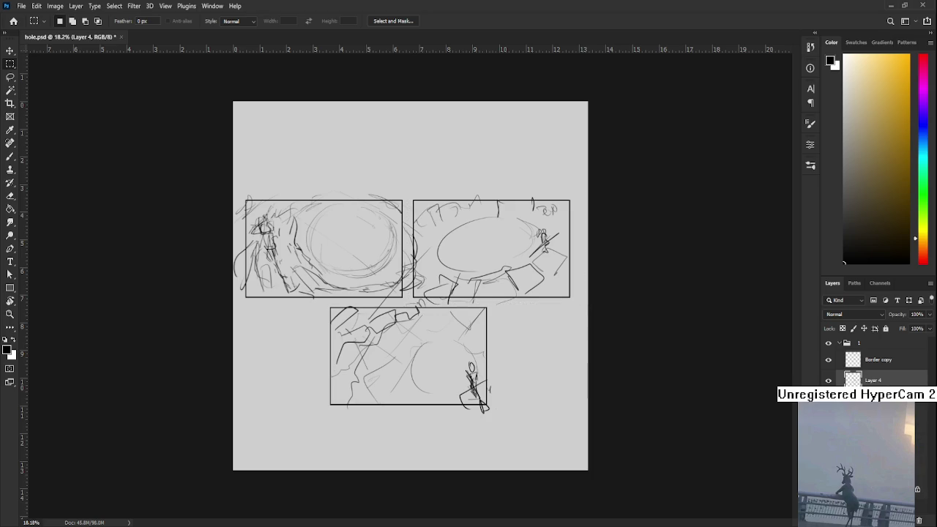
pyautogui.moveTo(892, 384); pyautogui.dragTo(887, 404)
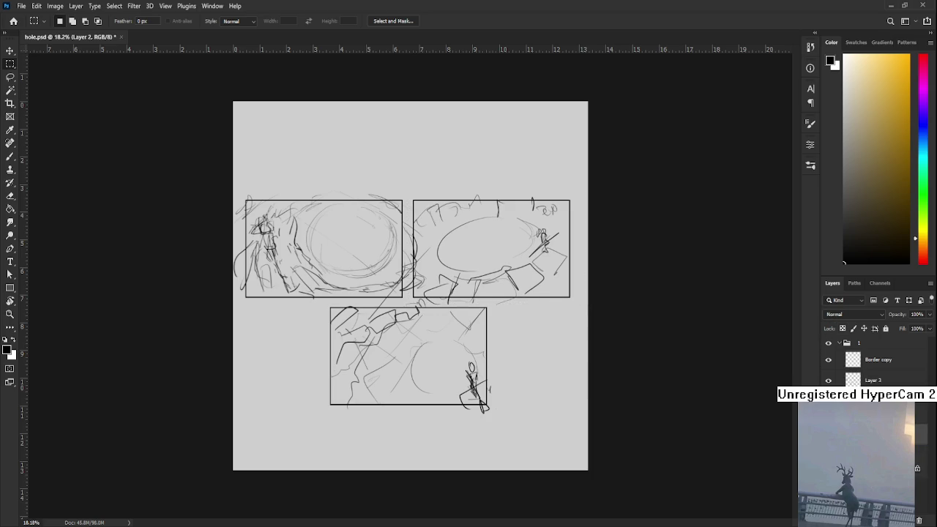
pyautogui.click(852, 377)
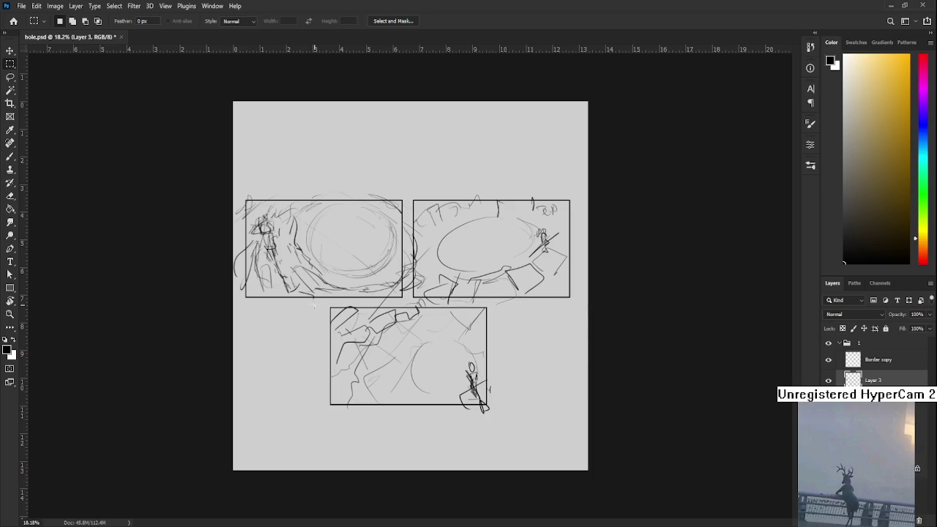
pyautogui.moveTo(321, 300); pyautogui.dragTo(634, 473)
pyautogui.hotkey('ctrl', 'j')
pyautogui.hotkey('ctrl', 'z')
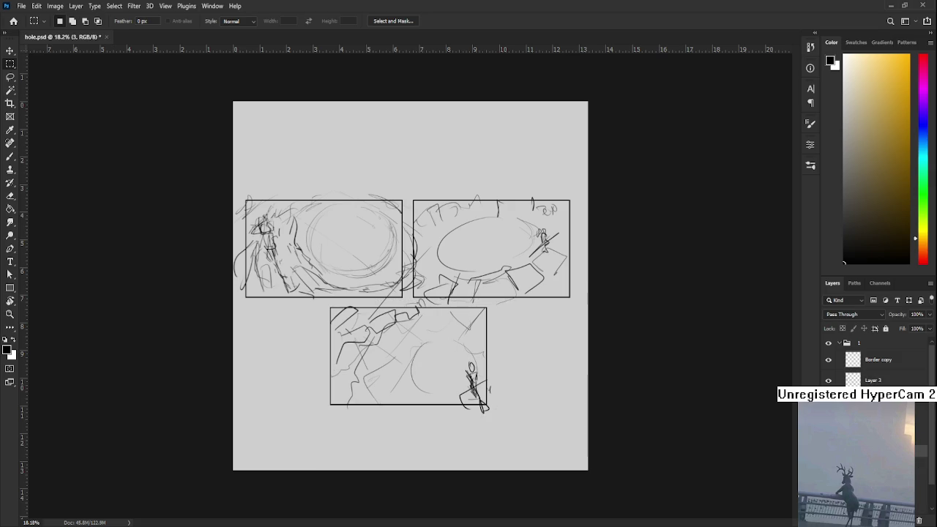
pyautogui.hotkey('ctrl', 'shift', 'z')
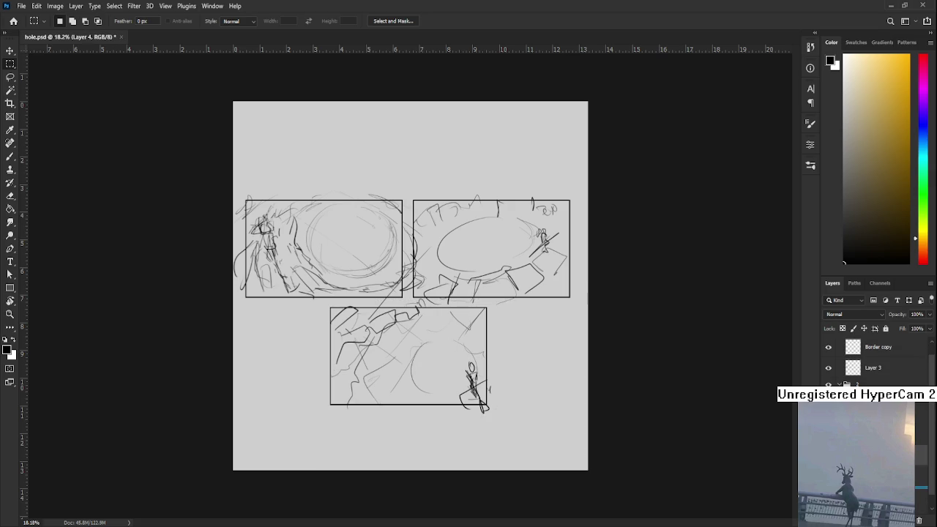
pyautogui.hotkey('ctrl', 'z')
pyautogui.hotkey('ctrl', 'z')
pyautogui.click(871, 344)
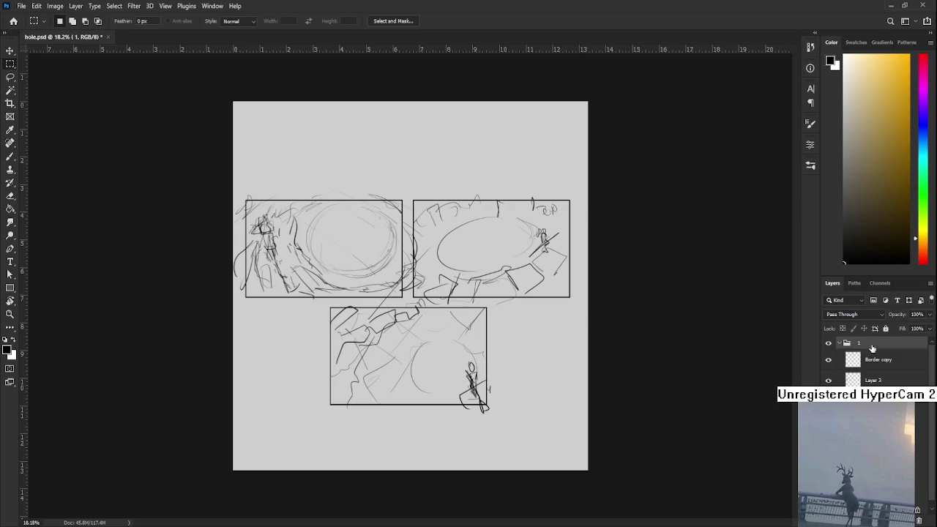
pyautogui.hotkey('ctrl', 'j')
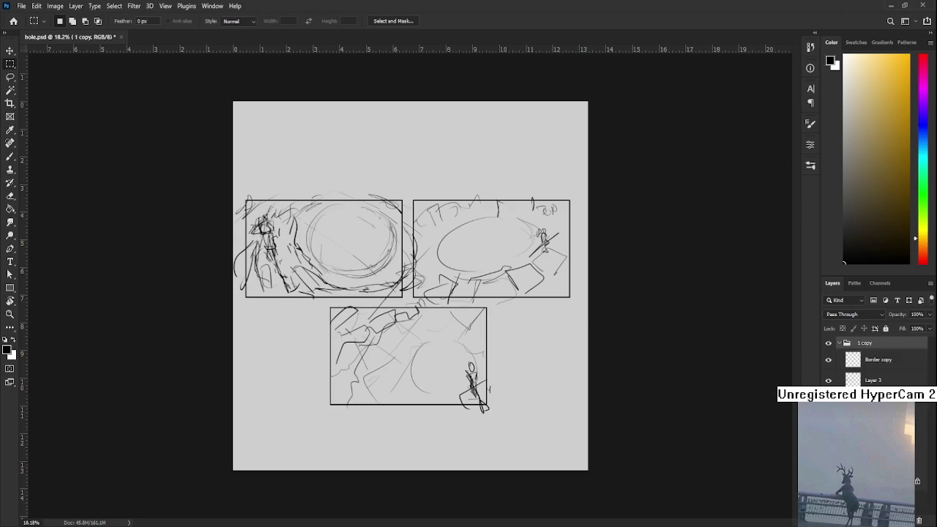
# Hide the other panels' sketches and the Hue/Saturation adjustment, and move Border copy to the top.
pyautogui.click(829, 410)
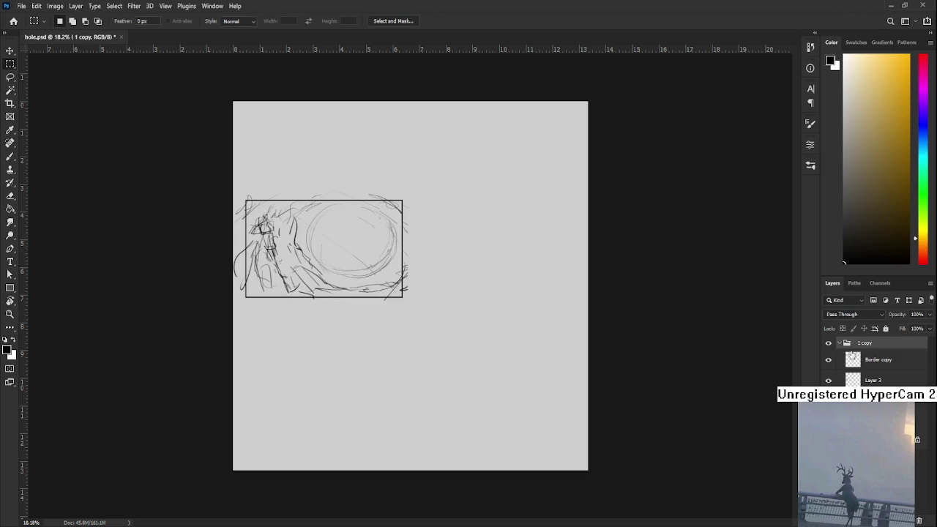
pyautogui.doubleClick(890, 360)
pyautogui.press('Return')
pyautogui.moveTo(909, 366); pyautogui.dragTo(904, 338)
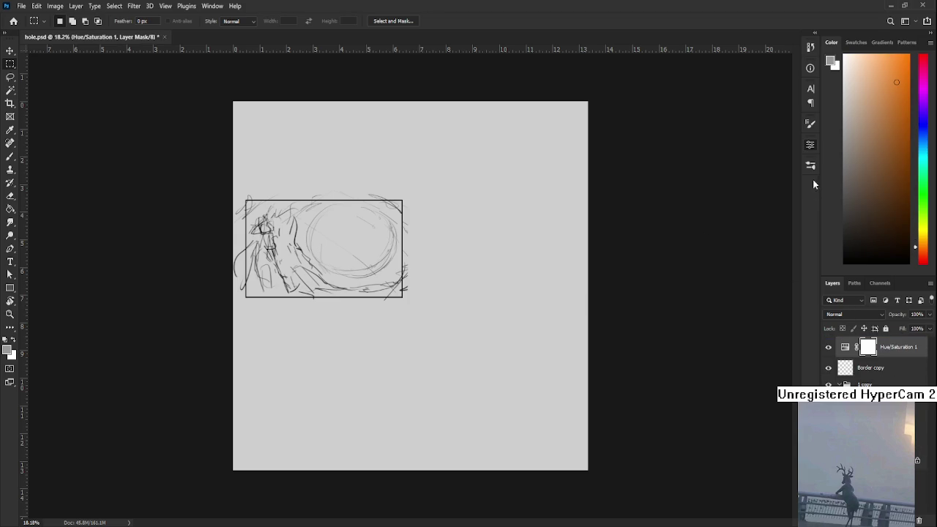
pyautogui.click(828, 347)
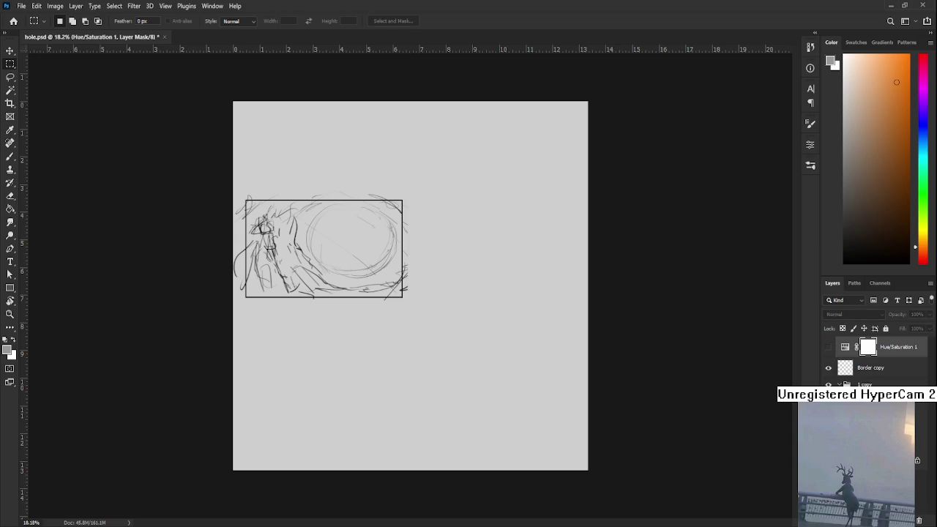
pyautogui.click(872, 425)
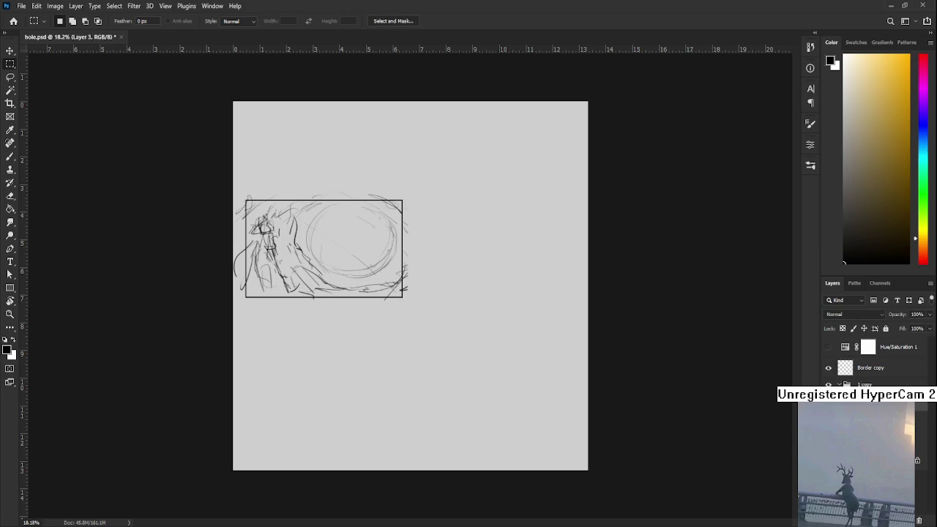
pyautogui.click(874, 371)
# Enlarge the panel border and sketch with Free Transform to about 126%.
pyautogui.hotkey('ctrl', 't')
pyautogui.moveTo(407, 294)
pyautogui.mouseDown()
pyautogui.moveTo(485, 360)
pyautogui.moveTo(513, 342)
pyautogui.mouseUp()
pyautogui.moveTo(611, 413)
pyautogui.mouseDown()
pyautogui.moveTo(542, 355)
pyautogui.moveTo(488, 340)
pyautogui.mouseUp()
pyautogui.scroll(-2, 484, 342)
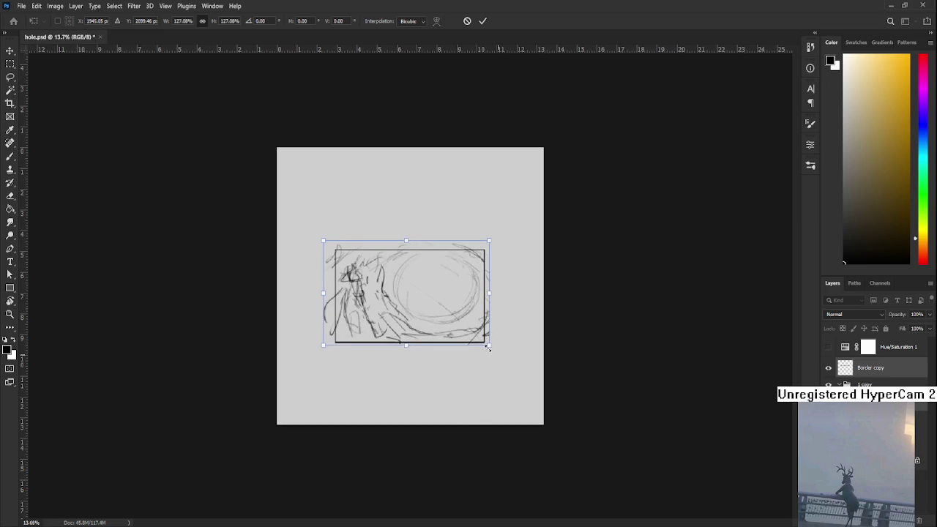
pyautogui.moveTo(435, 314); pyautogui.dragTo(433, 309)
pyautogui.press('Return')
pyautogui.scroll(2, 432, 310)
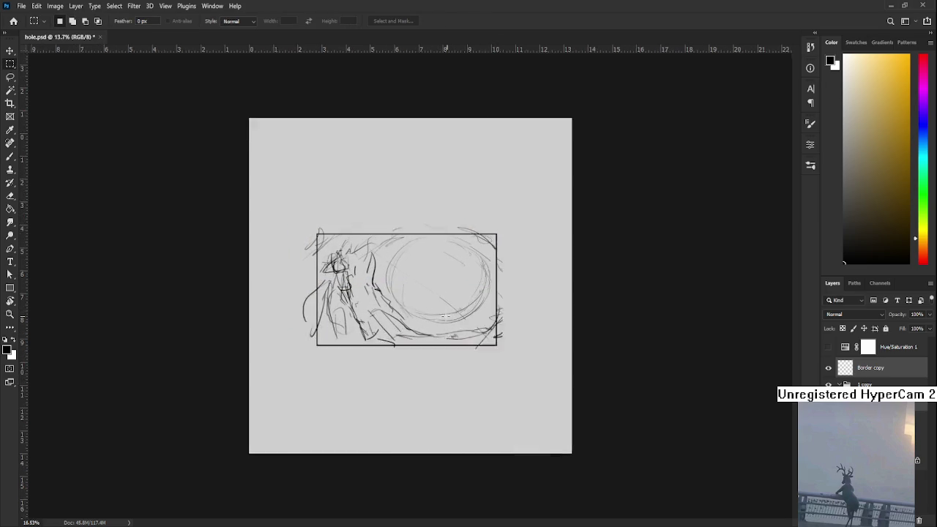
pyautogui.scroll(2, 439, 315)
pyautogui.hotkey('ctrl', 't')
pyautogui.press('Return')
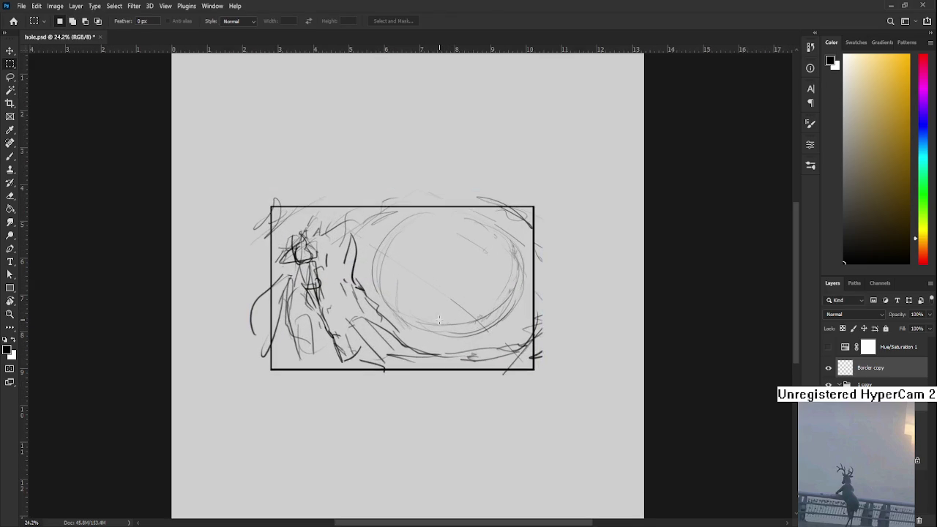
pyautogui.scroll(1, 444, 320)
# Fade the rough sketch layer to about 13% opacity.
pyautogui.click(917, 314)
pyautogui.write('13')
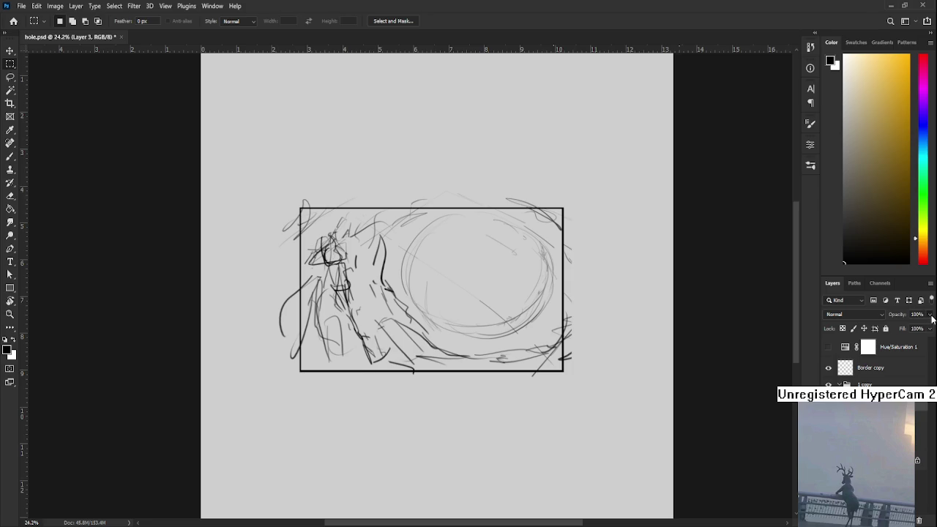
pyautogui.write('23')
pyautogui.press('Return')
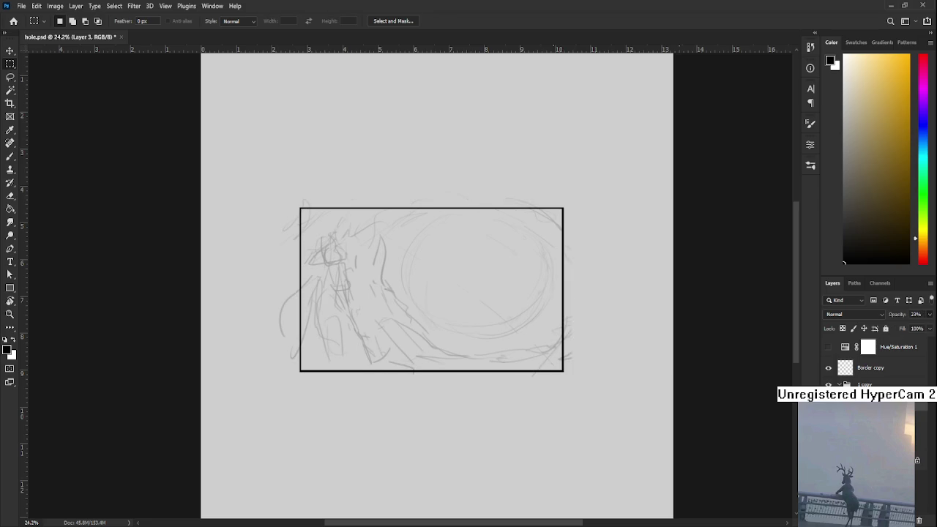
pyautogui.press('4')
pyautogui.press('5')
# Add a new empty layer for clean lines and test a brush stroke on it.
pyautogui.hotkey('ctrl', 'shift', 'alt', 'n')
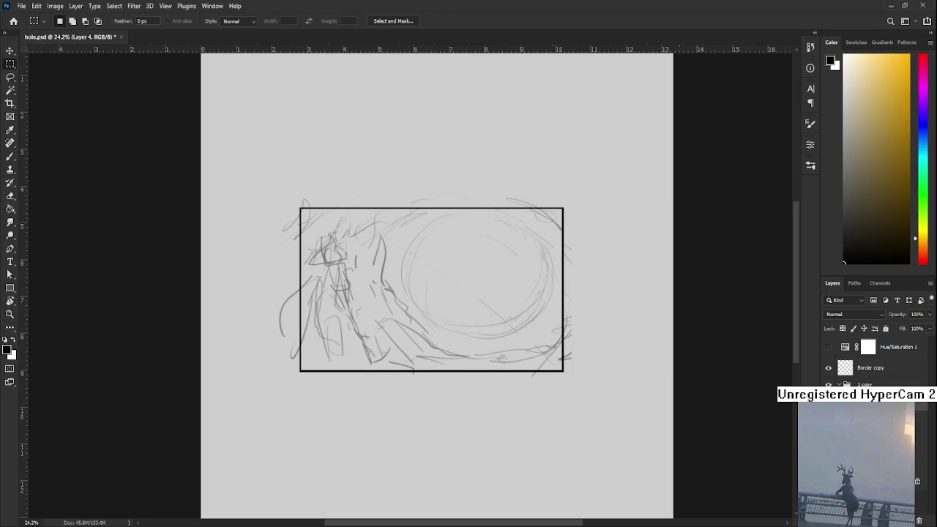
pyautogui.press('b')
pyautogui.moveTo(517, 285); pyautogui.dragTo(586, 300)
pyautogui.hotkey('ctrl', 'z')
pyautogui.scroll(2, 469, 309)
pyautogui.moveTo(469, 309); pyautogui.dragTo(470, 322)
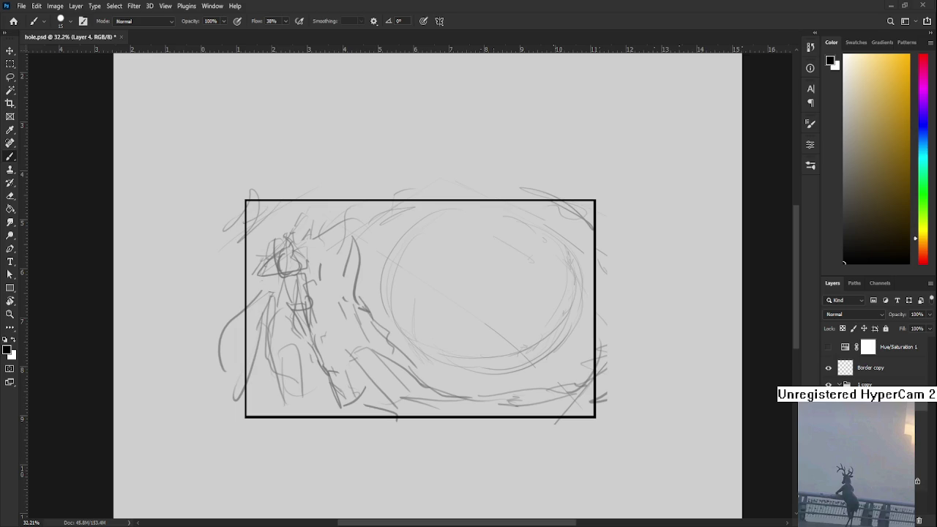
# Try a dark stroke beside the figure, redrawing it several times.
pyautogui.scroll(-1, 471, 286)
pyautogui.scroll(1, 471, 286)
pyautogui.scroll(-2, 496, 309)
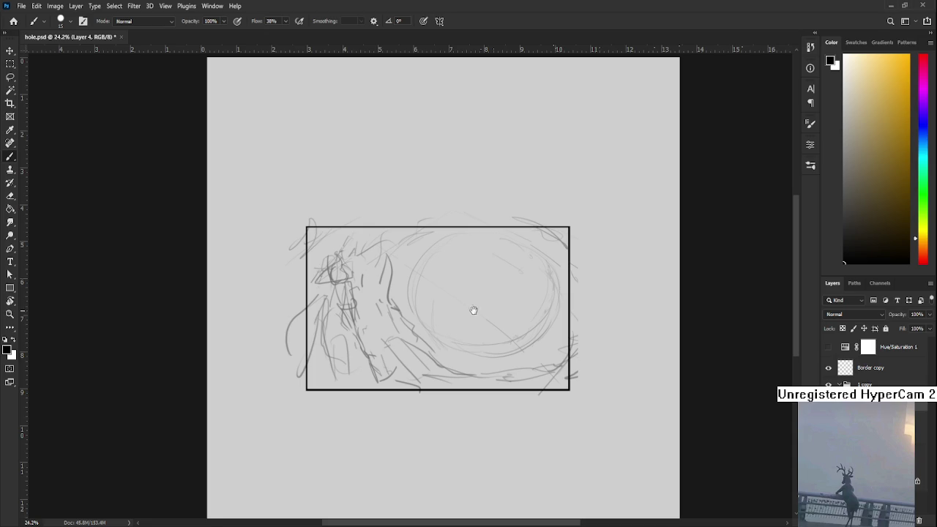
pyautogui.scroll(2, 474, 310)
pyautogui.hscroll(-1, 448, 339)
pyautogui.hscroll(-1, 398, 320)
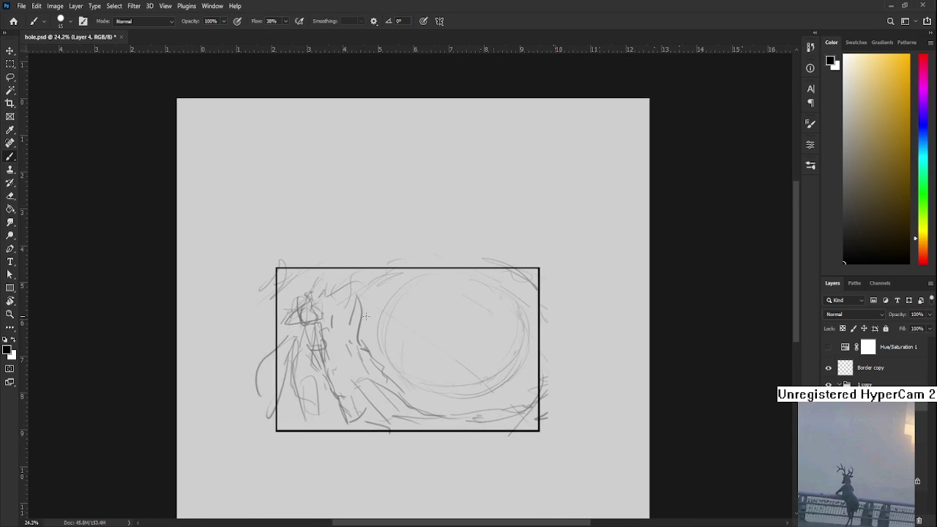
pyautogui.moveTo(368, 324); pyautogui.dragTo(369, 359)
pyautogui.hotkey('ctrl', 'z')
pyautogui.moveTo(368, 322); pyautogui.dragTo(369, 361)
pyautogui.hotkey('ctrl', 'z')
pyautogui.moveTo(368, 322)
pyautogui.mouseDown()
pyautogui.moveTo(368, 364)
pyautogui.moveTo(399, 396)
pyautogui.mouseUp()
pyautogui.hotkey('ctrl', 'z')
# Draw curved vertical wave strokes down the hole's left side.
pyautogui.moveTo(370, 315); pyautogui.dragTo(356, 367)
pyautogui.moveTo(380, 298)
pyautogui.mouseDown()
pyautogui.moveTo(359, 324)
pyautogui.moveTo(370, 322)
pyautogui.moveTo(369, 336)
pyautogui.mouseUp()
pyautogui.hotkey('ctrl', 'z')
pyautogui.hotkey('ctrl', 'z')
pyautogui.hotkey('ctrl', 'z')
pyautogui.moveTo(382, 302); pyautogui.dragTo(367, 332)
pyautogui.moveTo(393, 282); pyautogui.dragTo(355, 352)
pyautogui.moveTo(353, 314); pyautogui.dragTo(317, 394)
pyautogui.hotkey('ctrl', 'z')
pyautogui.moveTo(334, 337); pyautogui.dragTo(327, 374)
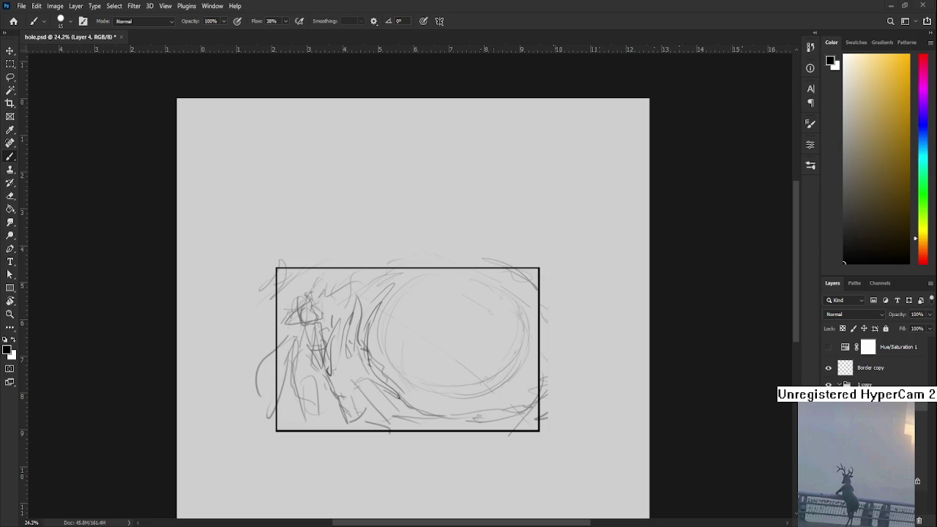
# Set the rough sketch layer to 13% opacity and return to the clean line layer.
pyautogui.scroll(2, 385, 329)
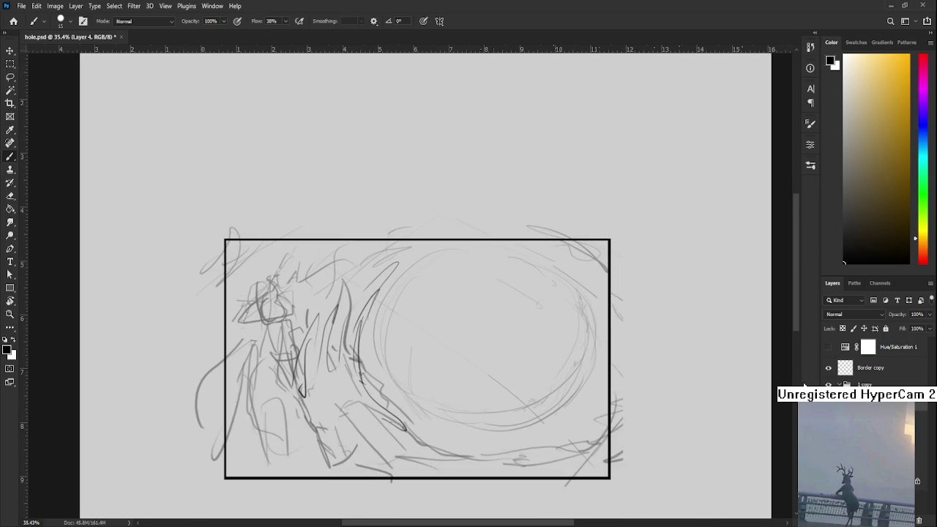
pyautogui.hotkey('alt', '[')
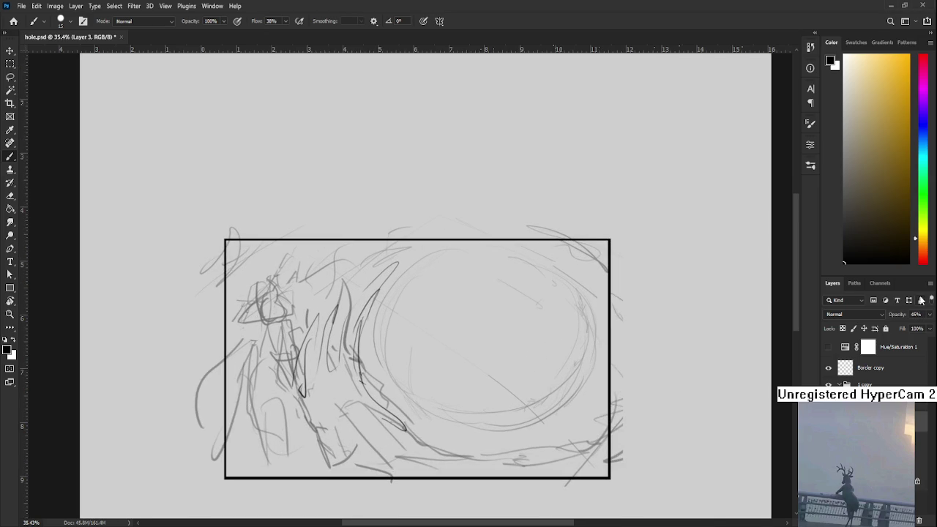
pyautogui.moveTo(895, 330); pyautogui.dragTo(888, 333)
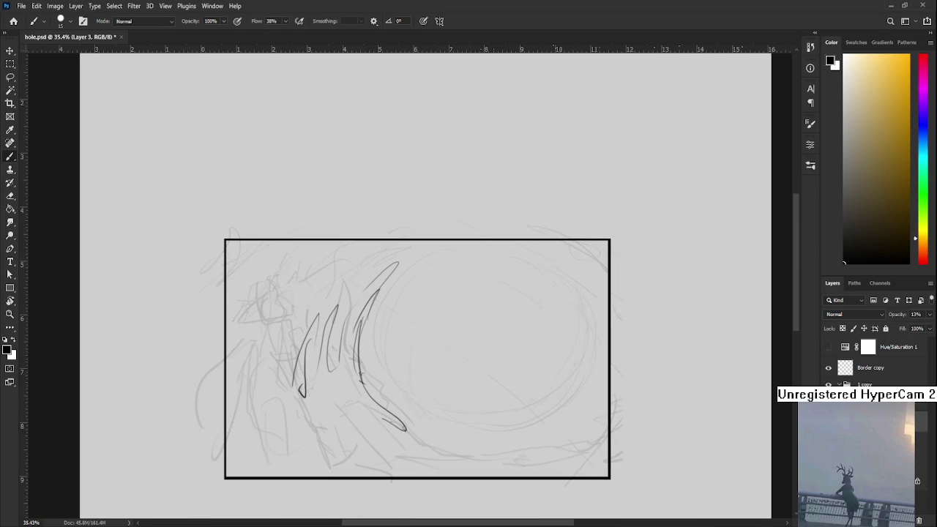
pyautogui.hotkey('alt', ']')
pyautogui.scroll(-2, 502, 339)
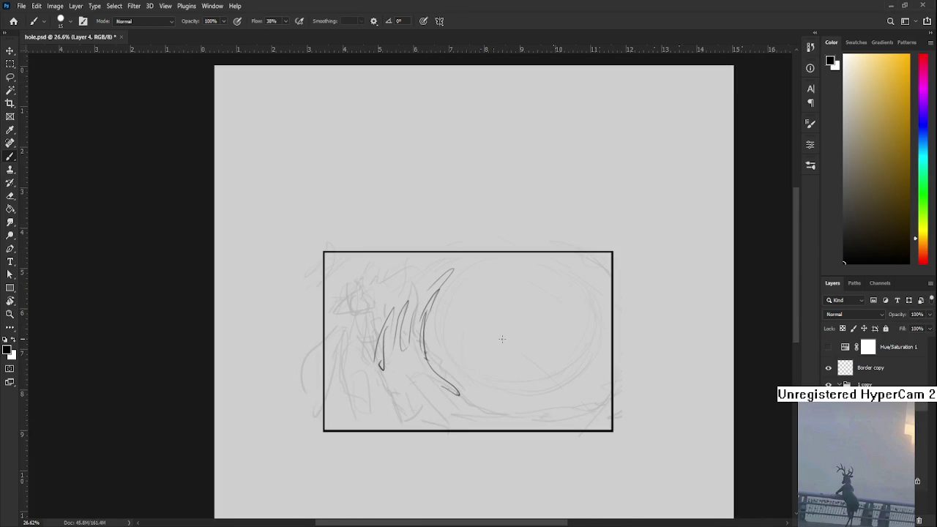
# Ink dark sweeping claw curves down the wave's lower left.
pyautogui.moveTo(392, 356)
pyautogui.mouseDown()
pyautogui.moveTo(411, 396)
pyautogui.moveTo(421, 389)
pyautogui.moveTo(432, 415)
pyautogui.moveTo(446, 415)
pyautogui.mouseUp()
pyautogui.moveTo(375, 375)
pyautogui.mouseDown()
pyautogui.moveTo(399, 418)
pyautogui.moveTo(407, 409)
pyautogui.moveTo(393, 393)
pyautogui.moveTo(401, 430)
pyautogui.moveTo(427, 424)
pyautogui.moveTo(410, 436)
pyautogui.mouseUp()
pyautogui.hotkey('ctrl', 'z')
pyautogui.hotkey('ctrl', 'z')
pyautogui.hotkey('ctrl', 'z')
pyautogui.hotkey('ctrl', 'z')
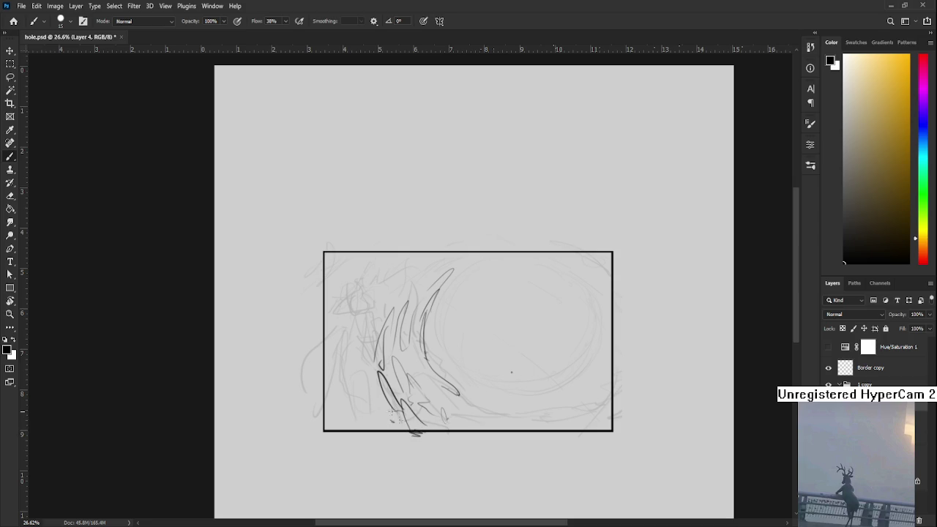
pyautogui.moveTo(366, 378)
pyautogui.mouseDown()
pyautogui.moveTo(384, 431)
pyautogui.moveTo(400, 439)
pyautogui.mouseUp()
pyautogui.hotkey('ctrl', 'z')
pyautogui.moveTo(432, 401)
pyautogui.mouseDown()
pyautogui.moveTo(460, 425)
pyautogui.moveTo(476, 423)
pyautogui.mouseUp()
pyautogui.hotkey('ctrl', 'z')
pyautogui.moveTo(459, 396); pyautogui.dragTo(468, 455)
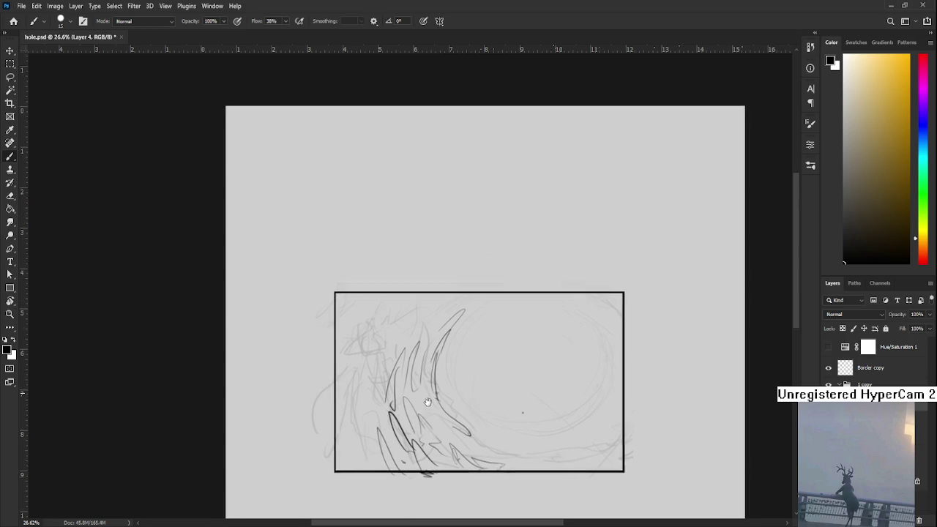
# Add a leaf-shaped stroke atop the curves and sketch a small tilted box edge.
pyautogui.moveTo(423, 350); pyautogui.dragTo(440, 327)
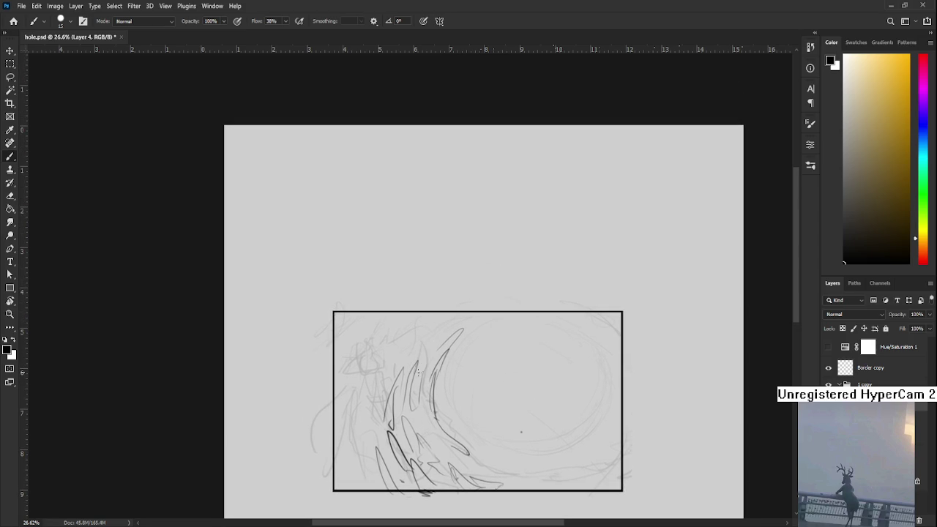
pyautogui.moveTo(419, 368); pyautogui.dragTo(461, 330)
pyautogui.hotkey('ctrl', 'z')
pyautogui.hotkey('ctrl', 'z')
pyautogui.moveTo(418, 370); pyautogui.dragTo(463, 330)
pyautogui.moveTo(396, 365)
pyautogui.mouseDown()
pyautogui.moveTo(415, 373)
pyautogui.moveTo(428, 333)
pyautogui.moveTo(387, 354)
pyautogui.moveTo(412, 359)
pyautogui.moveTo(404, 369)
pyautogui.moveTo(396, 359)
pyautogui.moveTo(407, 368)
pyautogui.mouseUp()
pyautogui.hotkey('ctrl', 'z')
pyautogui.hotkey('ctrl', 'z')
pyautogui.hotkey('ctrl', 'z')
pyautogui.hotkey('ctrl', 'z')
pyautogui.moveTo(391, 324)
pyautogui.mouseDown()
pyautogui.moveTo(369, 352)
pyautogui.moveTo(410, 342)
pyautogui.moveTo(389, 326)
pyautogui.moveTo(369, 349)
pyautogui.moveTo(388, 360)
pyautogui.mouseUp()
pyautogui.hotkey('ctrl', 'z')
pyautogui.hotkey('ctrl', 'z')
pyautogui.hotkey('ctrl', 'z')
pyautogui.hotkey('ctrl', 'z')
pyautogui.scroll(-1, 410, 337)
pyautogui.hotkey('ctrl', 'z')
pyautogui.hotkey('ctrl', 'z')
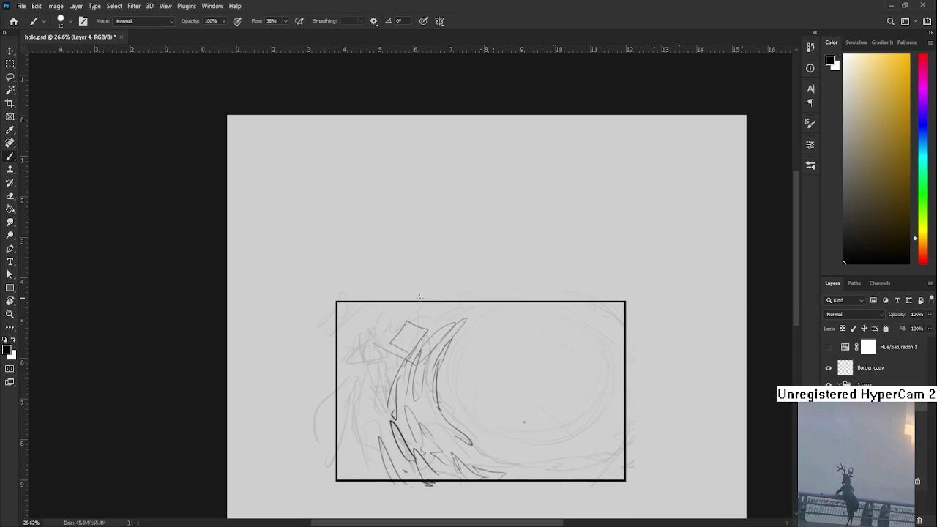
# Sketch short strokes for a second box beside the first, undoing stray ones.
pyautogui.hotkey('ctrl', 'z')
pyautogui.scroll(1, 390, 343)
pyautogui.moveTo(377, 335)
pyautogui.mouseDown()
pyautogui.moveTo(417, 362)
pyautogui.moveTo(397, 366)
pyautogui.moveTo(403, 377)
pyautogui.moveTo(363, 370)
pyautogui.mouseUp()
pyautogui.hotkey('ctrl', 'z')
pyautogui.hotkey('ctrl', 'z')
pyautogui.hotkey('ctrl', 'z')
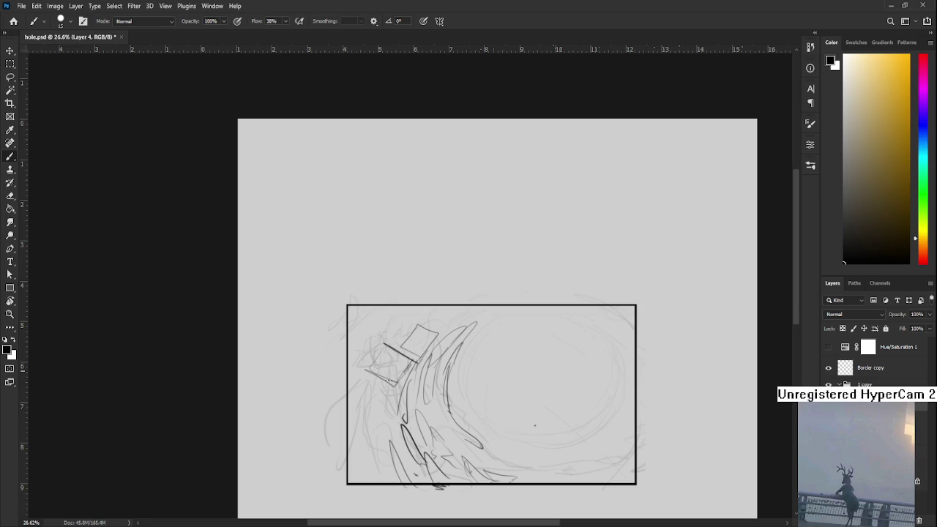
pyautogui.scroll(2, 414, 357)
pyautogui.moveTo(440, 353)
pyautogui.mouseDown()
pyautogui.moveTo(438, 360)
pyautogui.moveTo(429, 342)
pyautogui.moveTo(451, 337)
pyautogui.moveTo(442, 351)
pyautogui.moveTo(461, 357)
pyautogui.moveTo(452, 340)
pyautogui.moveTo(474, 368)
pyautogui.moveTo(463, 346)
pyautogui.mouseUp()
pyautogui.hotkey('ctrl', 'z')
pyautogui.hotkey('ctrl', 'z')
pyautogui.hotkey('ctrl', 'z')
pyautogui.hotkey('ctrl', 'z')
pyautogui.hotkey('ctrl', 'z')
pyautogui.hotkey('ctrl', 'z')
pyautogui.hotkey('ctrl', 'z')
pyautogui.hotkey('ctrl', 'z')
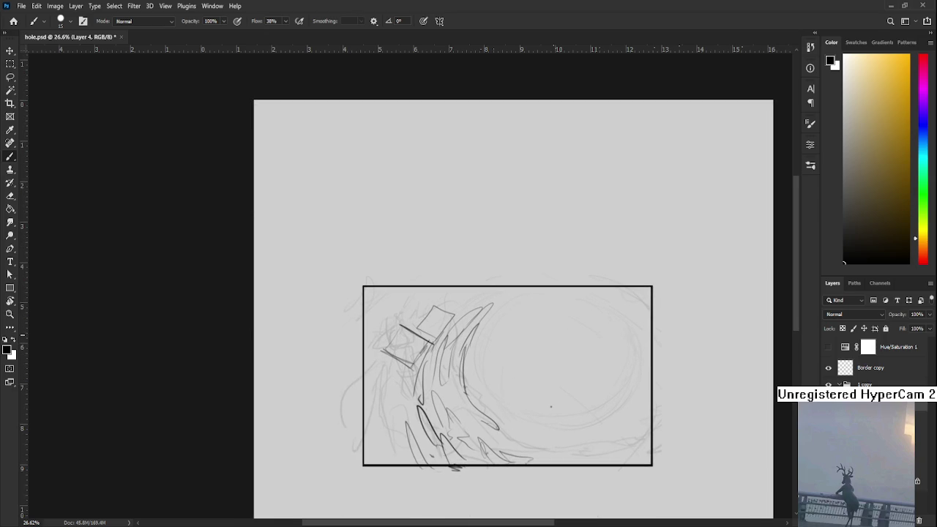
pyautogui.scroll(-1, 460, 338)
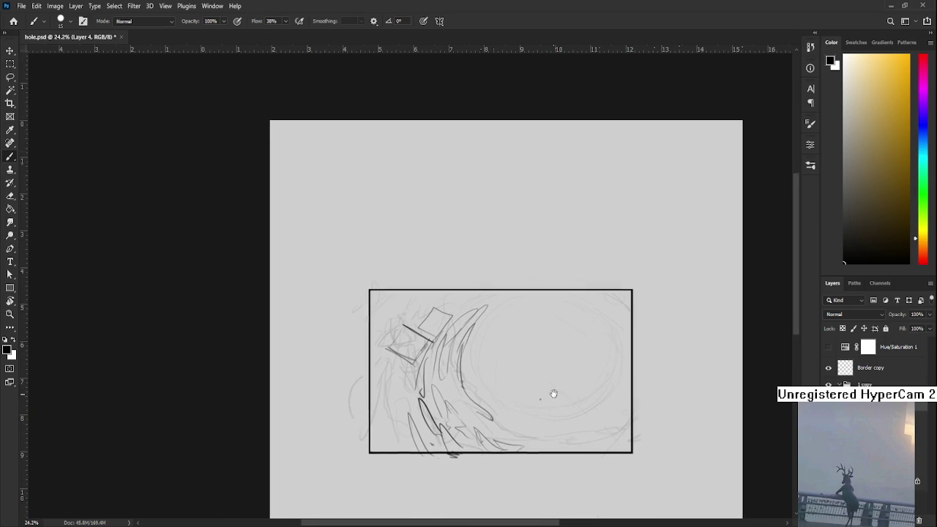
pyautogui.moveTo(447, 377); pyautogui.dragTo(403, 337)
# Draw a curving wave line down the panel's left side, retrying it twice.
pyautogui.scroll(2, 403, 336)
pyautogui.scroll(1, 403, 336)
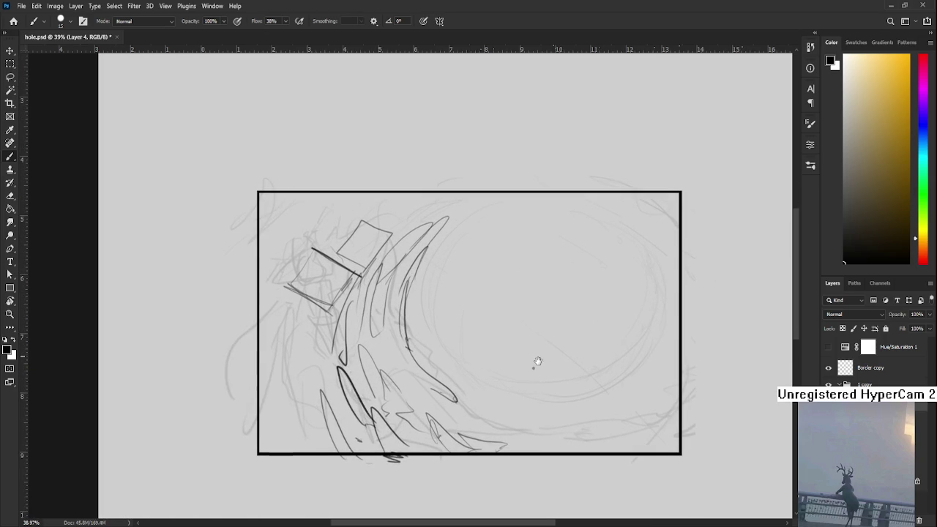
pyautogui.press('e')
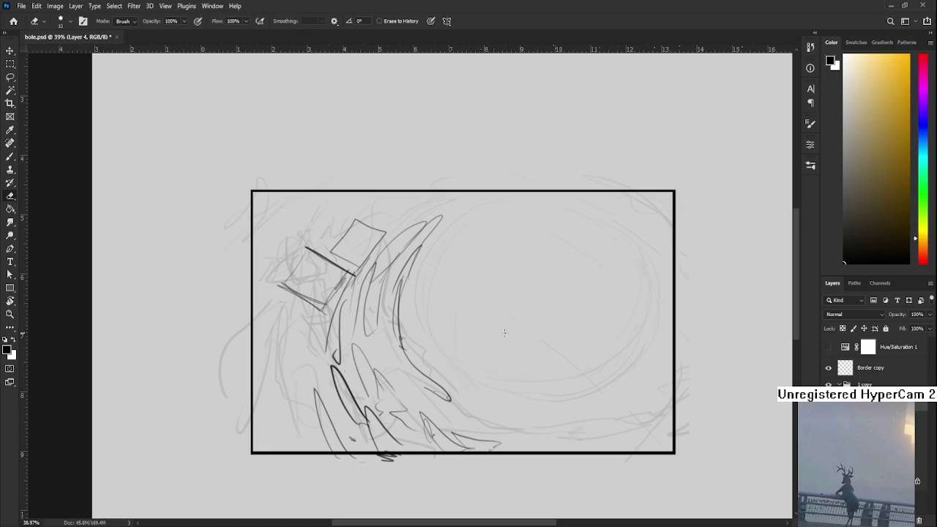
pyautogui.press('b')
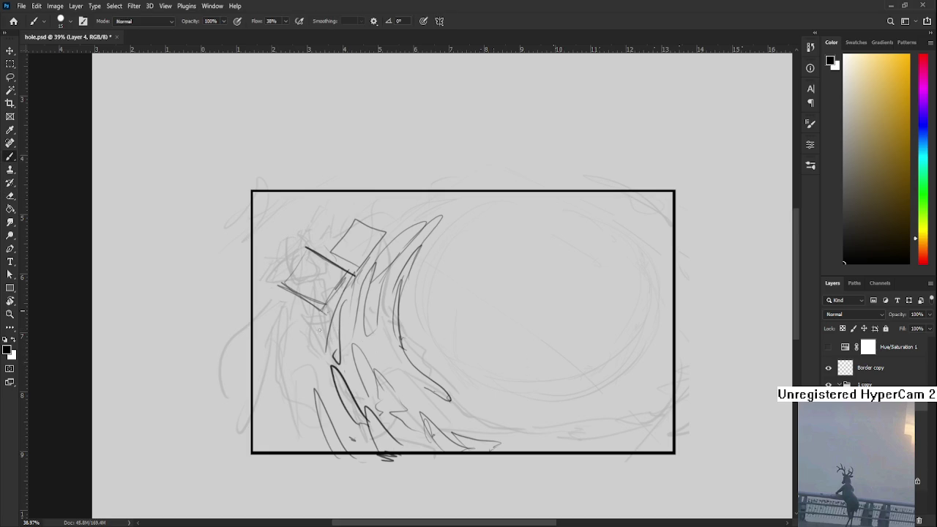
pyautogui.moveTo(314, 392)
pyautogui.mouseDown()
pyautogui.moveTo(329, 314)
pyautogui.moveTo(305, 388)
pyautogui.mouseUp()
pyautogui.hotkey('ctrl', 'z')
pyautogui.hotkey('ctrl', 'z')
pyautogui.moveTo(324, 312)
pyautogui.mouseDown()
pyautogui.moveTo(316, 395)
pyautogui.moveTo(313, 361)
pyautogui.moveTo(321, 371)
pyautogui.mouseUp()
pyautogui.hotkey('ctrl', 'z')
pyautogui.scroll(2, 344, 344)
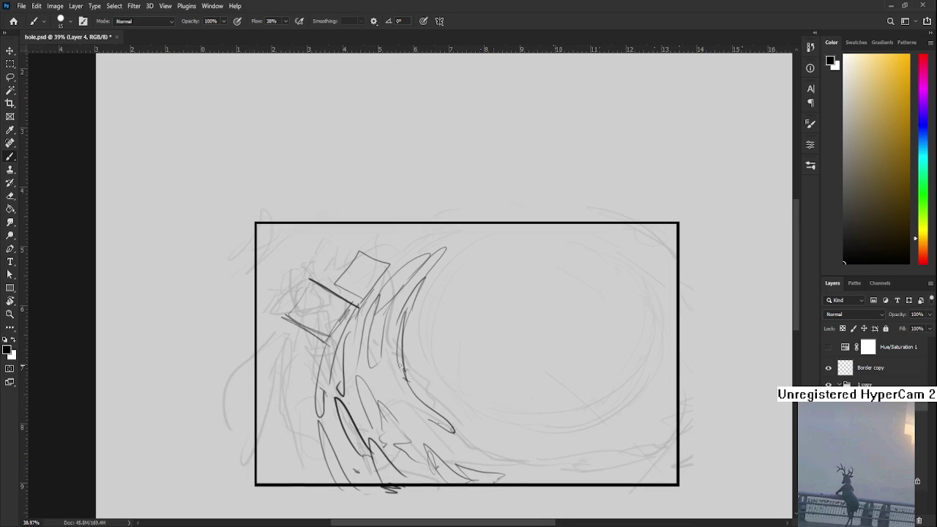
pyautogui.scroll(-2, 400, 365)
pyautogui.scroll(-2, 396, 365)
pyautogui.scroll(-1, 437, 356)
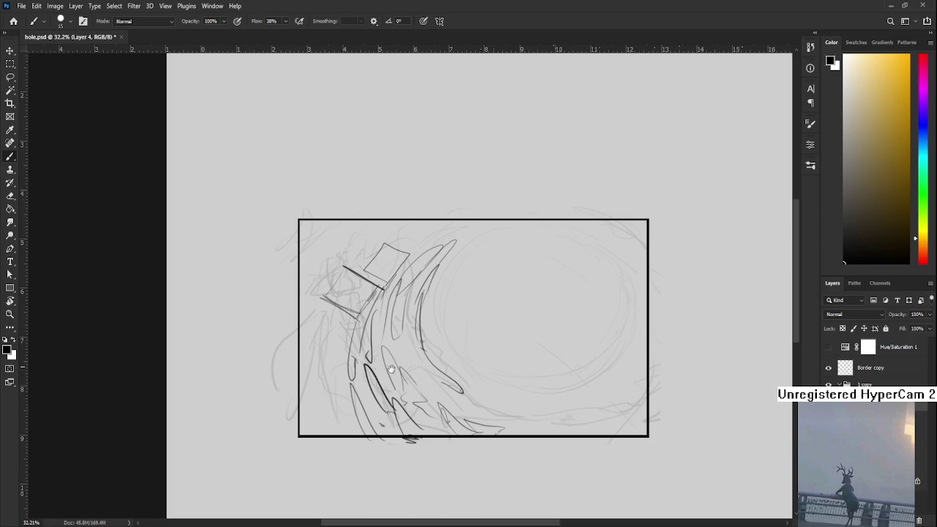
# Add short dark strokes down the lower wave and along the frame's left edge.
pyautogui.scroll(1, 385, 372)
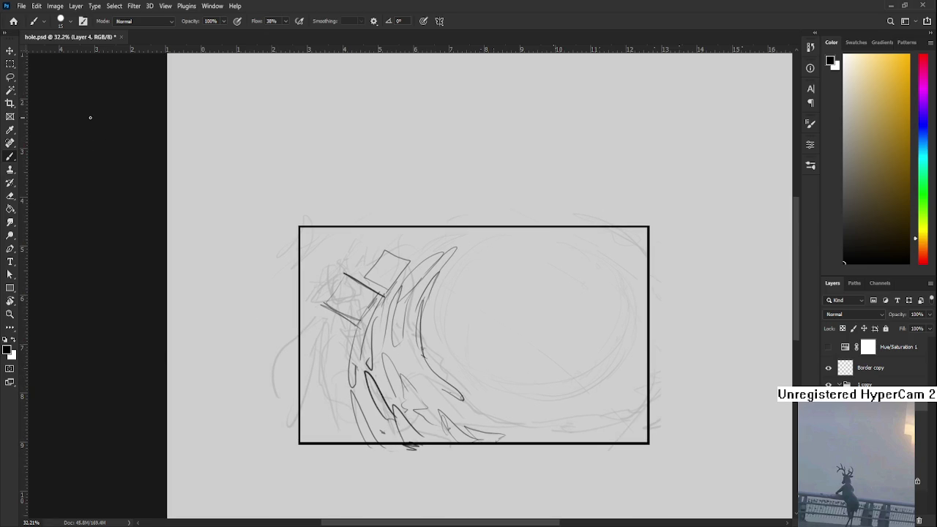
pyautogui.moveTo(401, 377)
pyautogui.mouseDown()
pyautogui.moveTo(411, 373)
pyautogui.moveTo(385, 375)
pyautogui.moveTo(388, 400)
pyautogui.mouseUp()
pyautogui.moveTo(472, 419); pyautogui.dragTo(459, 398)
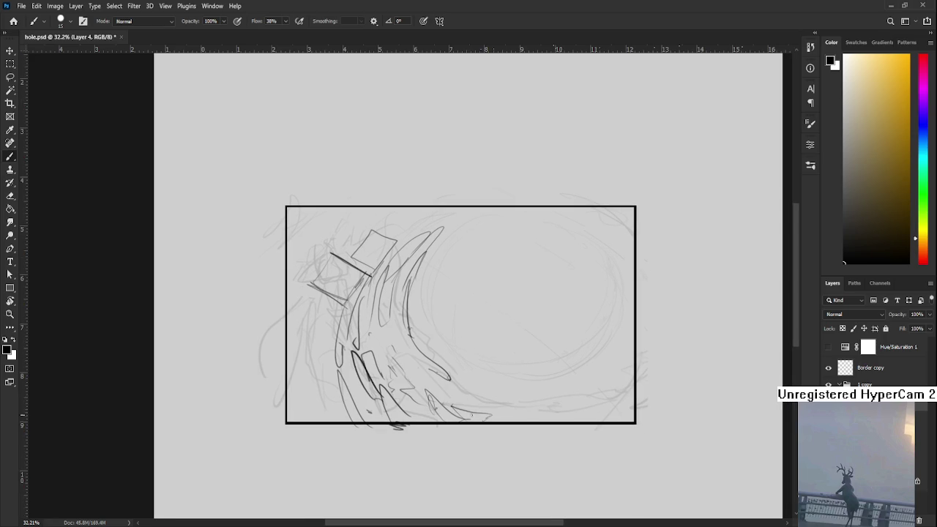
pyautogui.moveTo(334, 423)
pyautogui.mouseDown()
pyautogui.moveTo(341, 401)
pyautogui.moveTo(338, 423)
pyautogui.mouseUp()
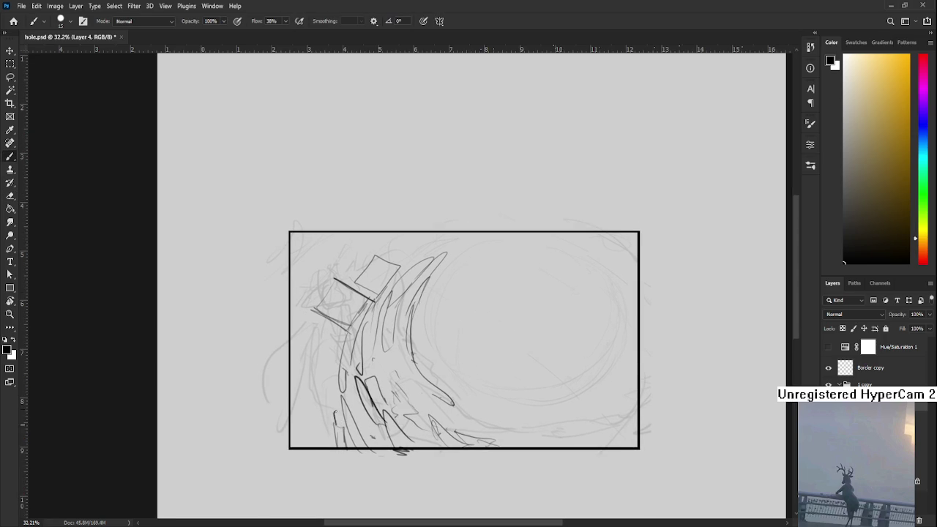
pyautogui.moveTo(337, 429); pyautogui.dragTo(342, 409)
pyautogui.moveTo(292, 395); pyautogui.dragTo(297, 424)
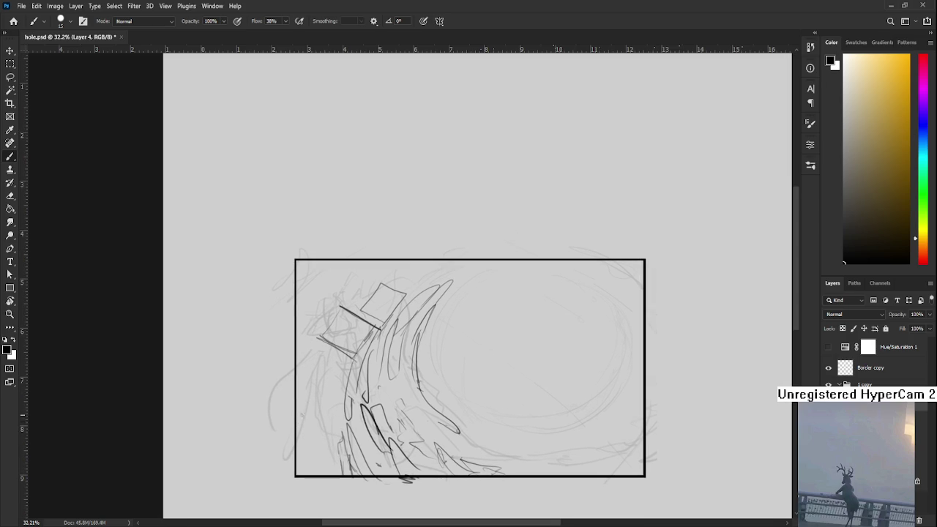
pyautogui.moveTo(317, 473)
pyautogui.mouseDown()
pyautogui.moveTo(316, 380)
pyautogui.moveTo(331, 476)
pyautogui.mouseUp()
pyautogui.moveTo(331, 432); pyautogui.dragTo(343, 353)
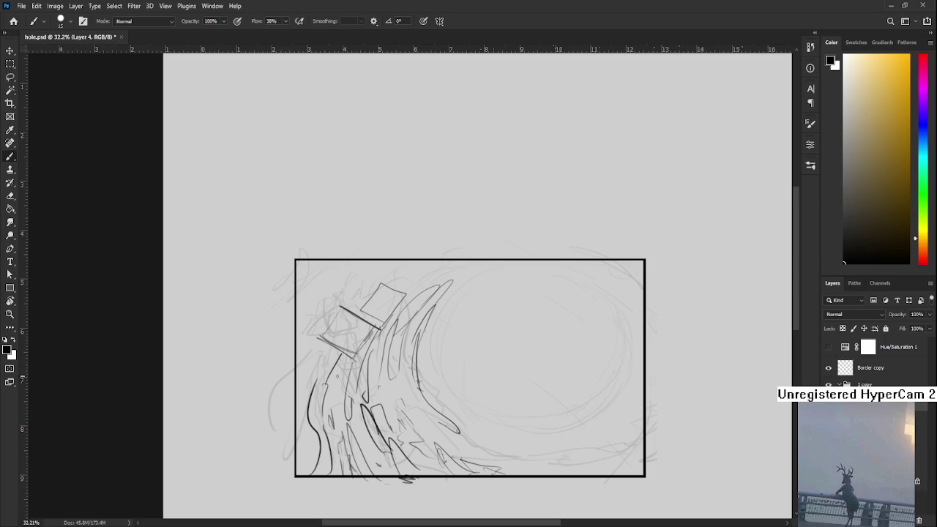
# Retry the short stroke at the frame's left edge, undoing unsatisfactory attempts.
pyautogui.scroll(3, 342, 357)
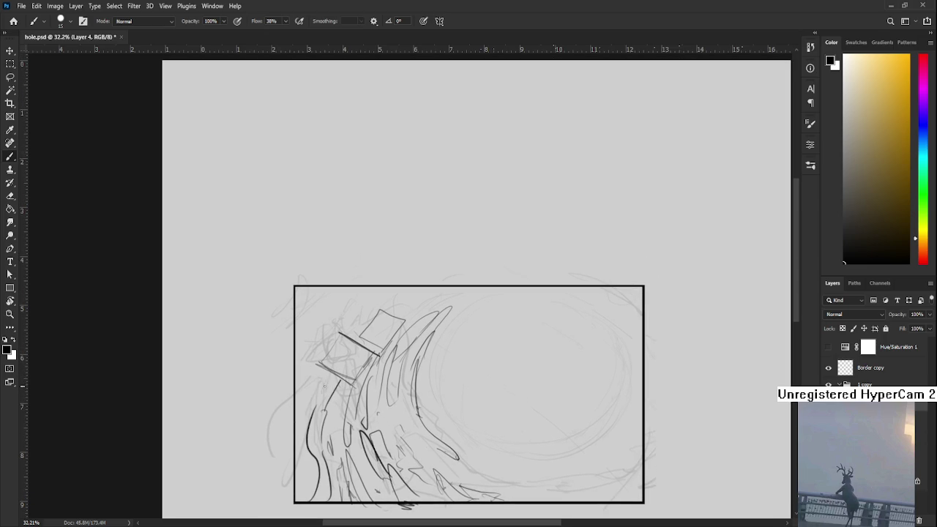
pyautogui.moveTo(315, 409)
pyautogui.mouseDown()
pyautogui.moveTo(328, 378)
pyautogui.moveTo(339, 387)
pyautogui.moveTo(331, 378)
pyautogui.mouseUp()
pyautogui.hotkey('ctrl', 'z')
pyautogui.hotkey('ctrl', 'z')
pyautogui.hotkey('ctrl', 'z')
pyautogui.hotkey('ctrl', 'z')
pyautogui.moveTo(316, 410)
pyautogui.mouseDown()
pyautogui.moveTo(330, 375)
pyautogui.moveTo(325, 412)
pyautogui.moveTo(331, 380)
pyautogui.mouseUp()
pyautogui.hotkey('ctrl', 'z')
pyautogui.hotkey('ctrl', 'z')
pyautogui.scroll(-2, 397, 359)
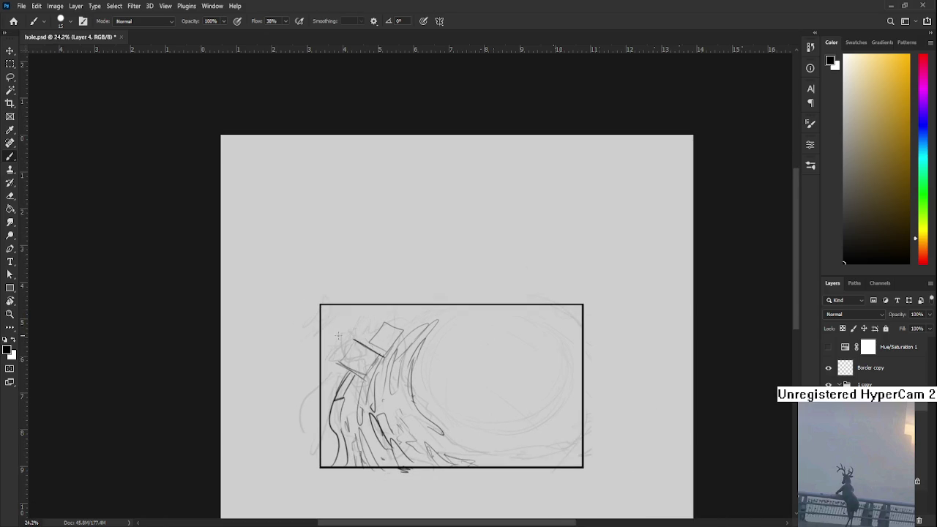
# Sketch a small tilted box near the panel's top-left corner.
pyautogui.moveTo(318, 332); pyautogui.dragTo(345, 314)
pyautogui.hotkey('ctrl', 'z')
pyautogui.moveTo(322, 325)
pyautogui.mouseDown()
pyautogui.moveTo(345, 305)
pyautogui.moveTo(319, 320)
pyautogui.mouseUp()
pyautogui.moveTo(351, 313)
pyautogui.mouseDown()
pyautogui.moveTo(334, 333)
pyautogui.moveTo(349, 325)
pyautogui.mouseUp()
pyautogui.hotkey('ctrl', 'z')
# Draw narrow spikes at the wave's crest, undoing stray attempts.
pyautogui.moveTo(434, 311); pyautogui.dragTo(416, 338)
pyautogui.hotkey('ctrl', 'z')
pyautogui.hotkey('ctrl', 'z')
pyautogui.moveTo(422, 301); pyautogui.dragTo(415, 338)
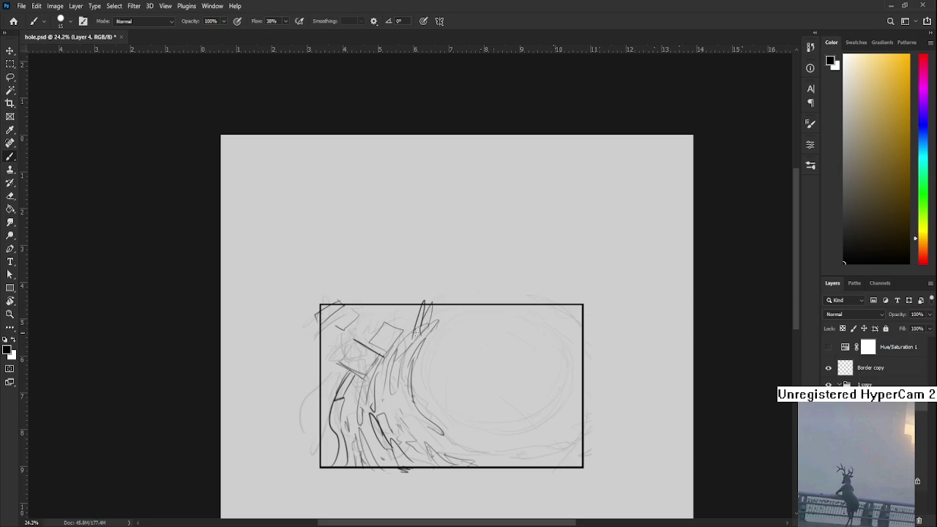
pyautogui.moveTo(410, 305)
pyautogui.mouseDown()
pyautogui.moveTo(412, 334)
pyautogui.moveTo(411, 306)
pyautogui.mouseUp()
pyautogui.hotkey('ctrl', 'z')
pyautogui.hotkey('ctrl', 'z')
# Add short dark strokes at the wave's crest after toggling Eraser and Brush.
pyautogui.press('e')
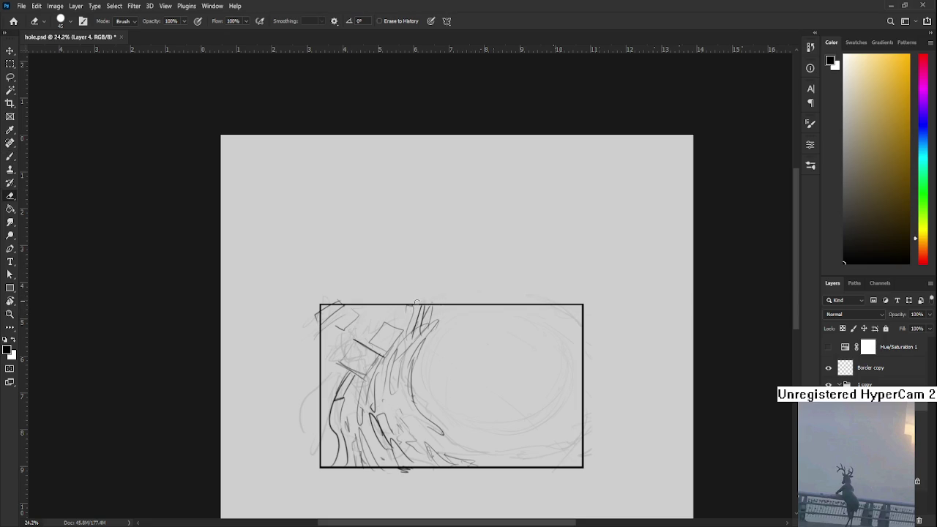
pyautogui.press('b')
pyautogui.press('e')
pyautogui.press('b')
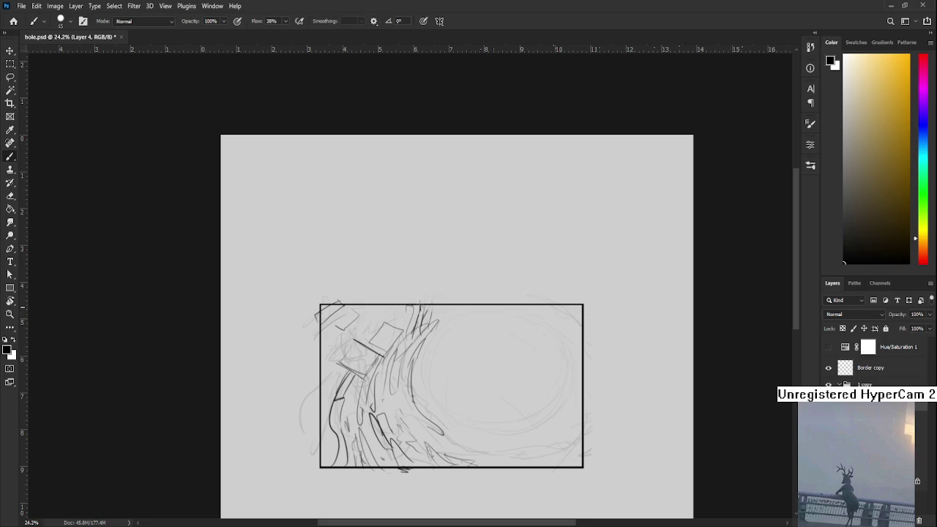
pyautogui.press('e')
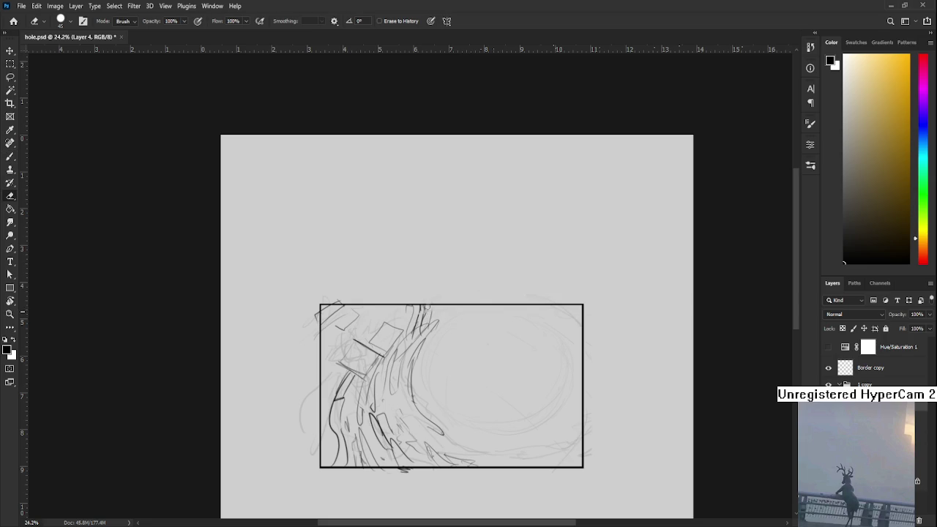
pyautogui.moveTo(427, 315); pyautogui.dragTo(419, 345)
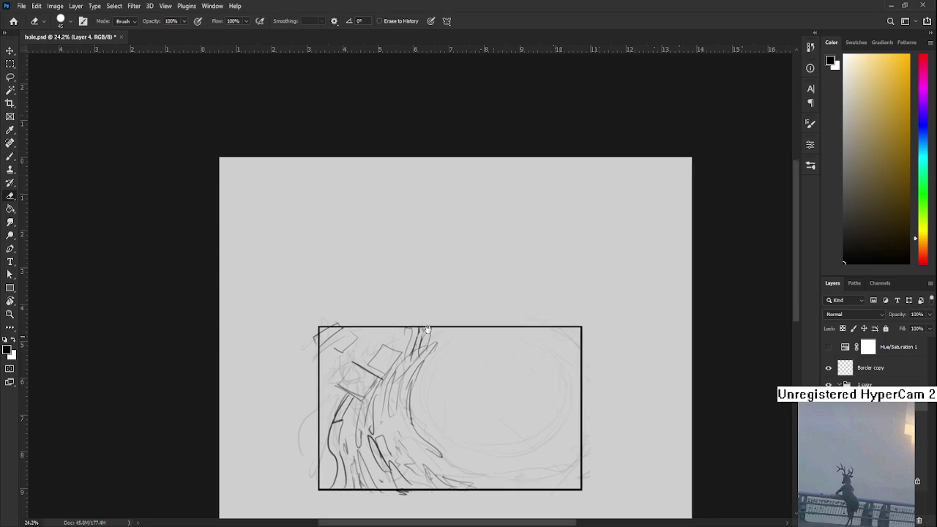
pyautogui.press('b')
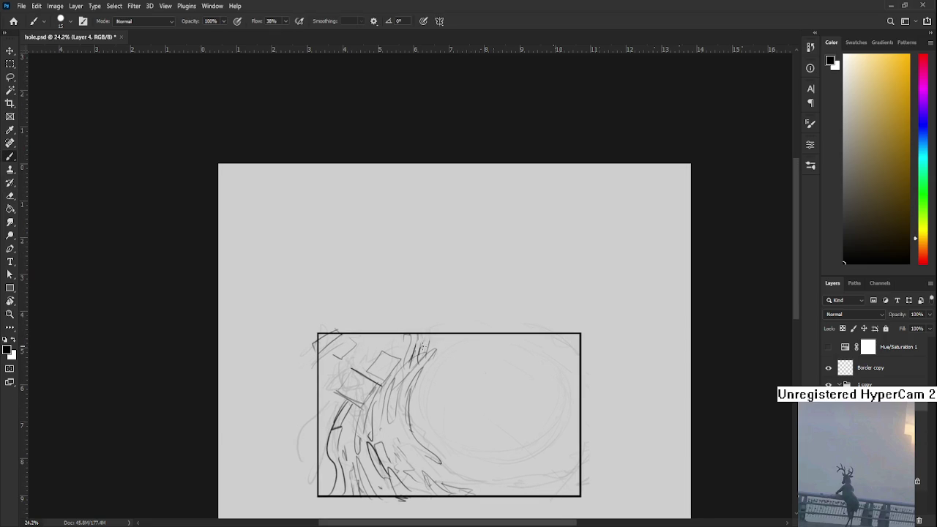
pyautogui.moveTo(422, 346); pyautogui.dragTo(419, 331)
pyautogui.moveTo(418, 298); pyautogui.dragTo(420, 330)
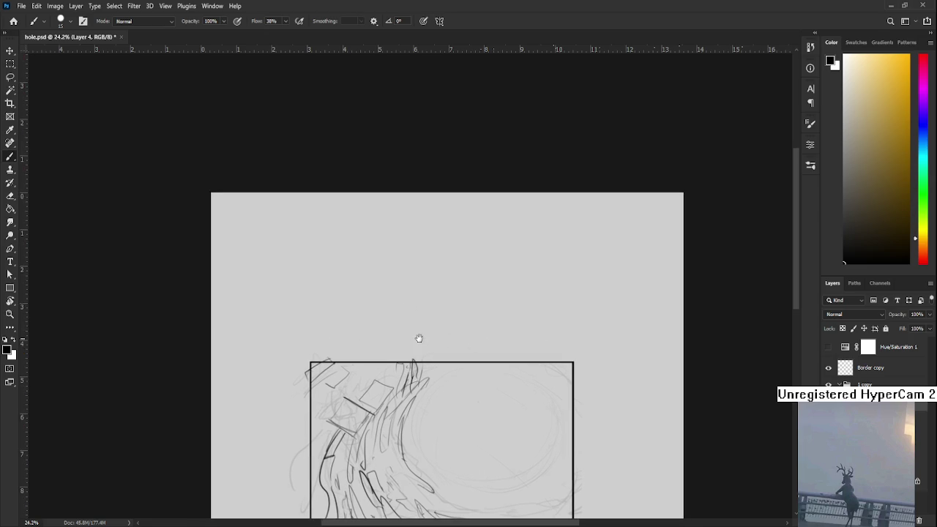
pyautogui.moveTo(450, 293); pyautogui.dragTo(451, 307)
pyautogui.moveTo(457, 293)
pyautogui.mouseDown()
pyautogui.moveTo(456, 327)
pyautogui.moveTo(481, 327)
pyautogui.mouseUp()
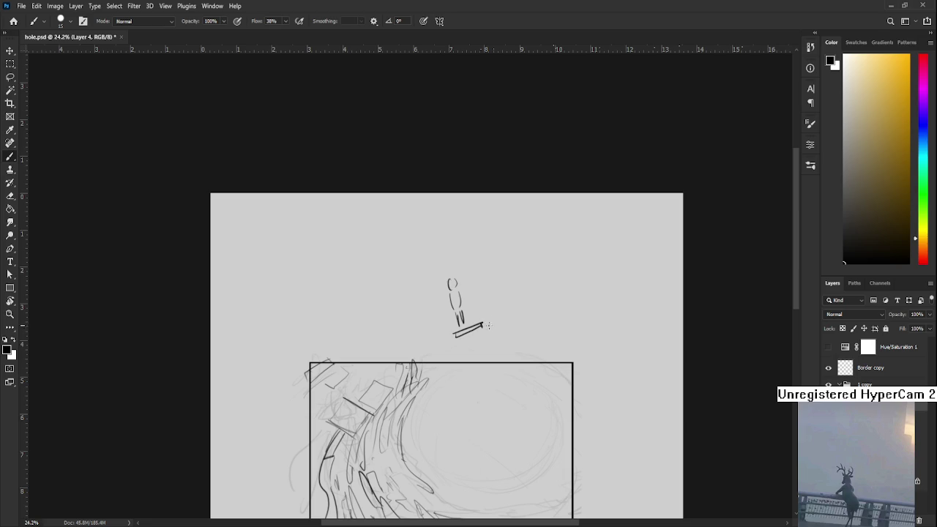
pyautogui.moveTo(449, 296)
pyautogui.mouseDown()
pyautogui.moveTo(449, 306)
pyautogui.moveTo(472, 297)
pyautogui.mouseUp()
pyautogui.hotkey('ctrl', 'z')
pyautogui.press('l')
pyautogui.moveTo(479, 345); pyautogui.dragTo(490, 339)
pyautogui.hotkey('ctrl', 'x')
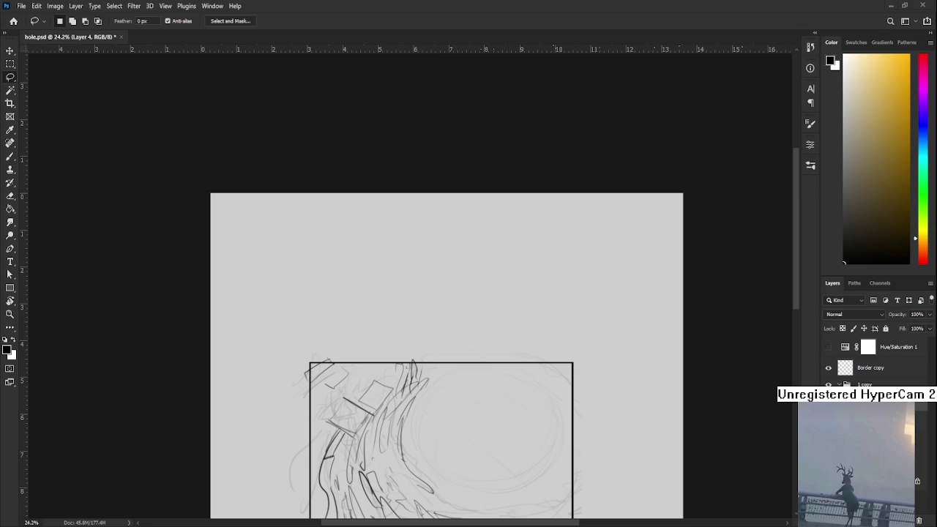
pyautogui.moveTo(490, 371); pyautogui.dragTo(504, 292)
pyautogui.press('b')
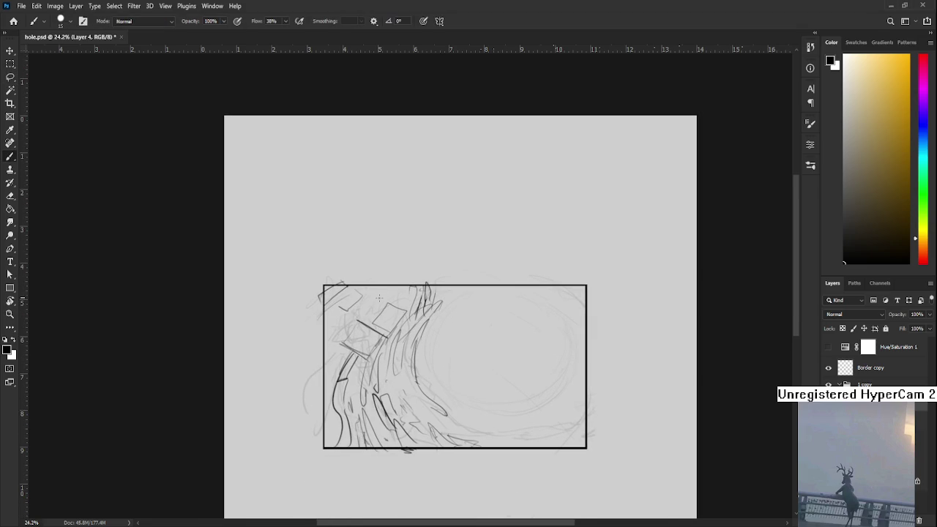
pyautogui.moveTo(423, 289); pyautogui.dragTo(408, 331)
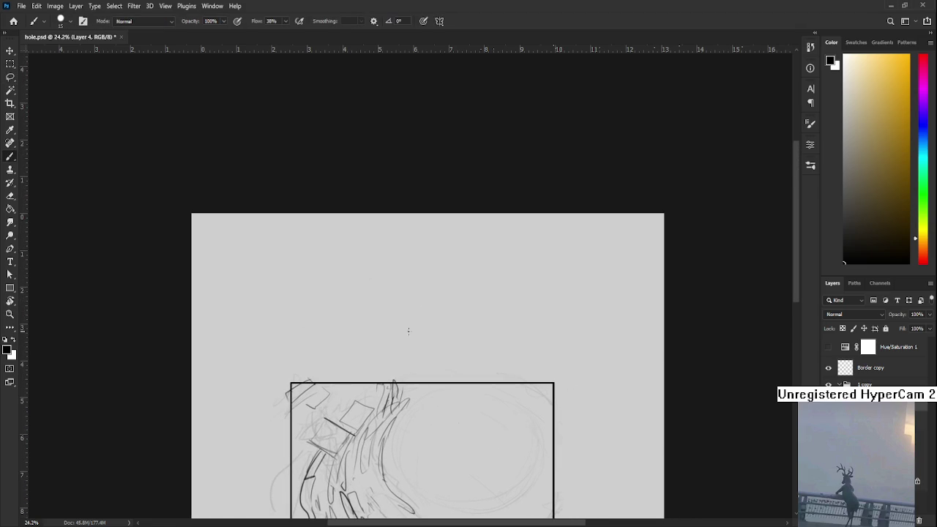
pyautogui.moveTo(456, 303)
pyautogui.mouseDown()
pyautogui.moveTo(486, 331)
pyautogui.moveTo(490, 311)
pyautogui.mouseUp()
pyautogui.moveTo(461, 314); pyautogui.dragTo(485, 316)
pyautogui.hotkey('ctrl', 'z')
pyautogui.moveTo(510, 284)
pyautogui.mouseDown()
pyautogui.moveTo(512, 296)
pyautogui.moveTo(510, 287)
pyautogui.moveTo(547, 284)
pyautogui.moveTo(545, 294)
pyautogui.mouseUp()
pyautogui.hotkey('ctrl', 'z')
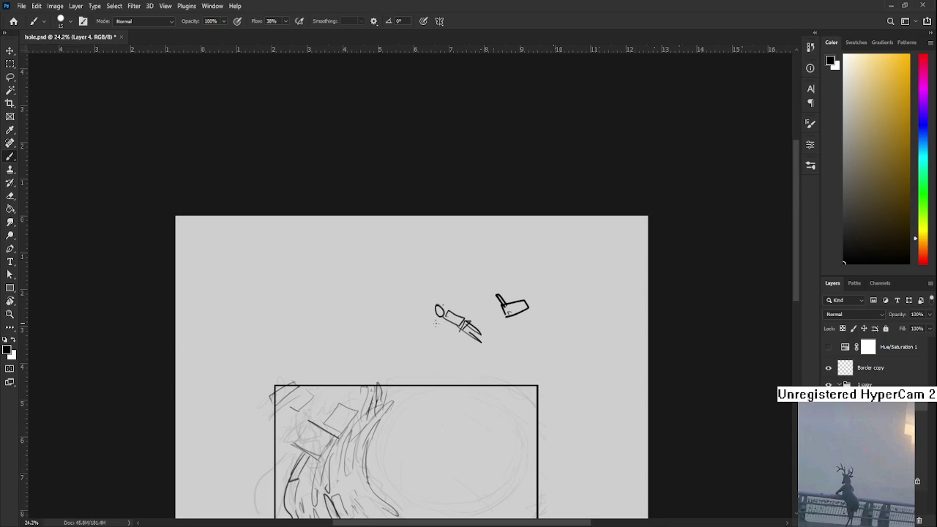
pyautogui.moveTo(436, 316)
pyautogui.mouseDown()
pyautogui.moveTo(435, 328)
pyautogui.moveTo(454, 302)
pyautogui.moveTo(417, 331)
pyautogui.moveTo(382, 334)
pyautogui.mouseUp()
pyautogui.press('l')
pyautogui.press('Delete')
pyautogui.hotkey('ctrl', 'd')
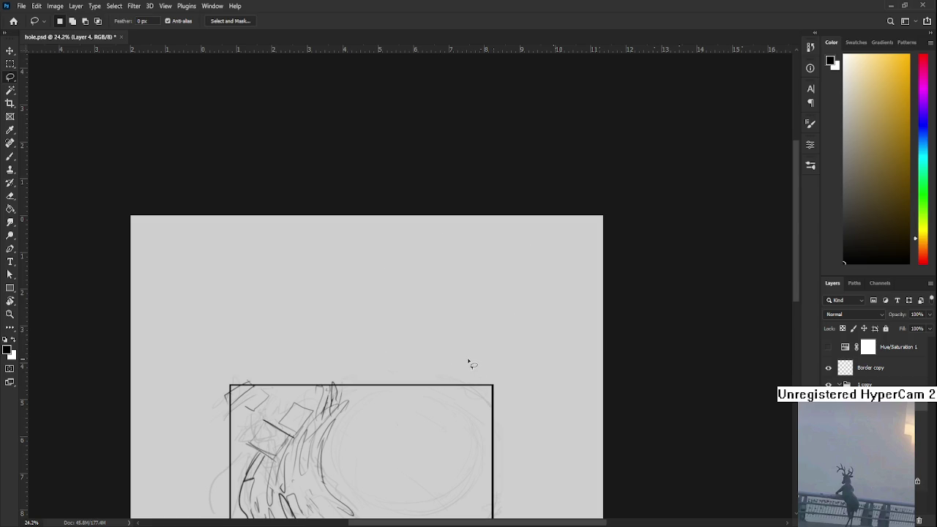
pyautogui.moveTo(375, 407)
pyautogui.mouseDown()
pyautogui.moveTo(404, 364)
pyautogui.moveTo(488, 309)
pyautogui.mouseUp()
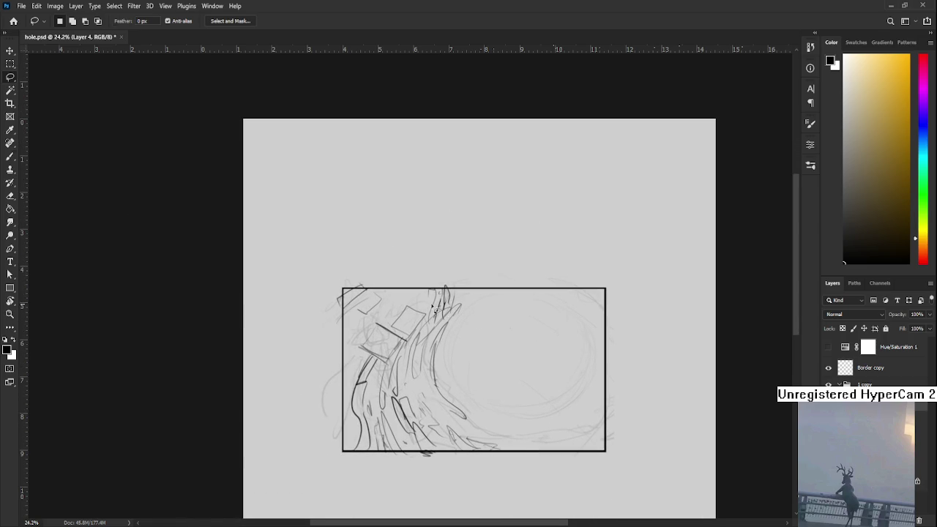
# Hatch diagonal strokes across the wave and redraw lines in the box shape.
pyautogui.press('b')
pyautogui.moveTo(424, 290)
pyautogui.mouseDown()
pyautogui.moveTo(356, 354)
pyautogui.moveTo(369, 361)
pyautogui.mouseUp()
pyautogui.hotkey('ctrl', 'z')
pyautogui.moveTo(380, 319); pyautogui.dragTo(352, 370)
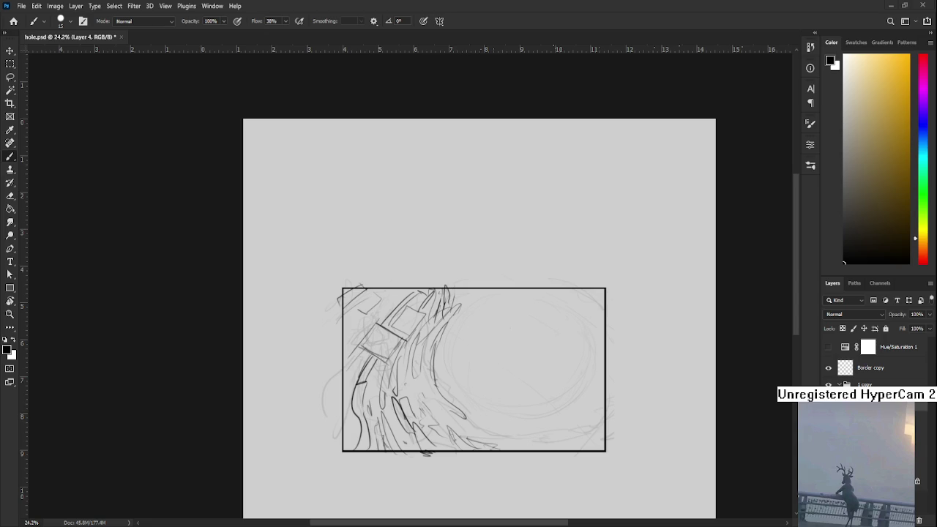
# Darken the lines inside the wave and add grey hatching left of the boxes.
pyautogui.scroll(2, 522, 359)
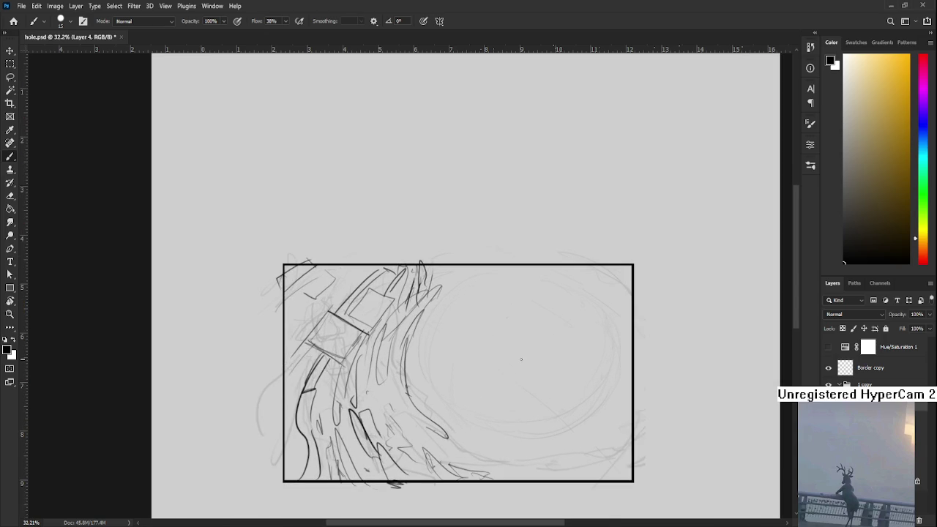
pyautogui.hscroll(-3, 476, 344)
pyautogui.press('e')
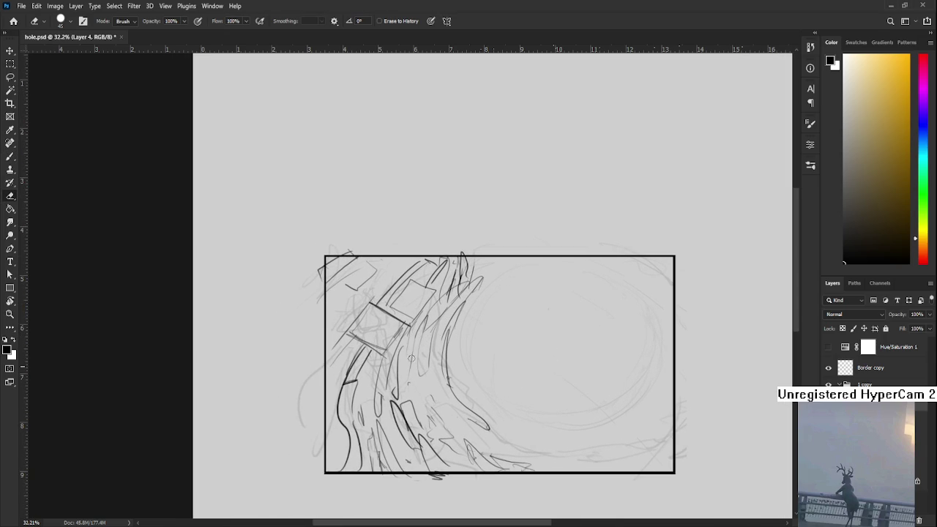
pyautogui.press('b')
pyautogui.moveTo(402, 400); pyautogui.dragTo(410, 341)
pyautogui.moveTo(407, 263)
pyautogui.mouseDown()
pyautogui.moveTo(371, 289)
pyautogui.moveTo(407, 259)
pyautogui.mouseUp()
pyautogui.hotkey('ctrl', 'z')
pyautogui.moveTo(373, 293); pyautogui.dragTo(403, 265)
pyautogui.moveTo(331, 308); pyautogui.dragTo(356, 293)
pyautogui.moveTo(313, 332); pyautogui.dragTo(325, 316)
pyautogui.moveTo(321, 330); pyautogui.dragTo(402, 256)
# Reframe the sketch and try a dark curve through the wave, then undo it.
pyautogui.moveTo(544, 275); pyautogui.dragTo(516, 297)
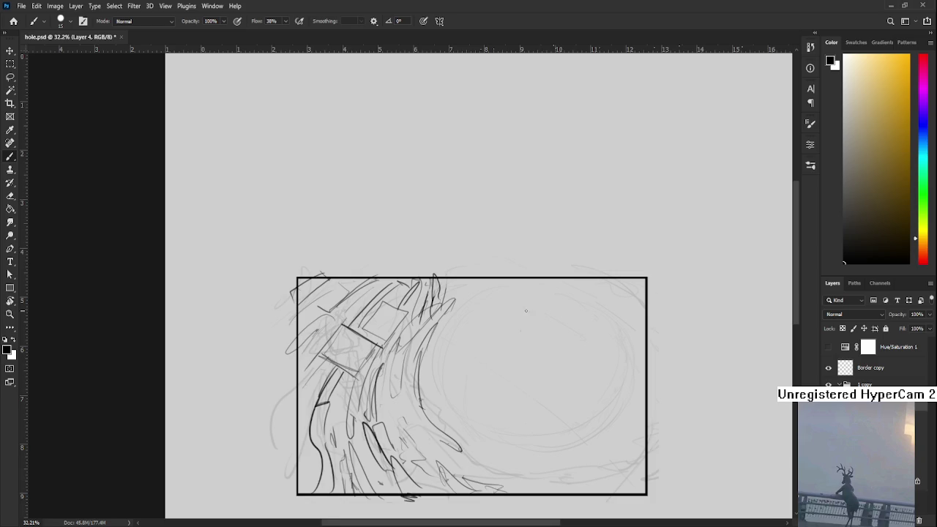
pyautogui.scroll(-3, 525, 310)
pyautogui.scroll(2, 526, 311)
pyautogui.moveTo(435, 332); pyautogui.dragTo(459, 379)
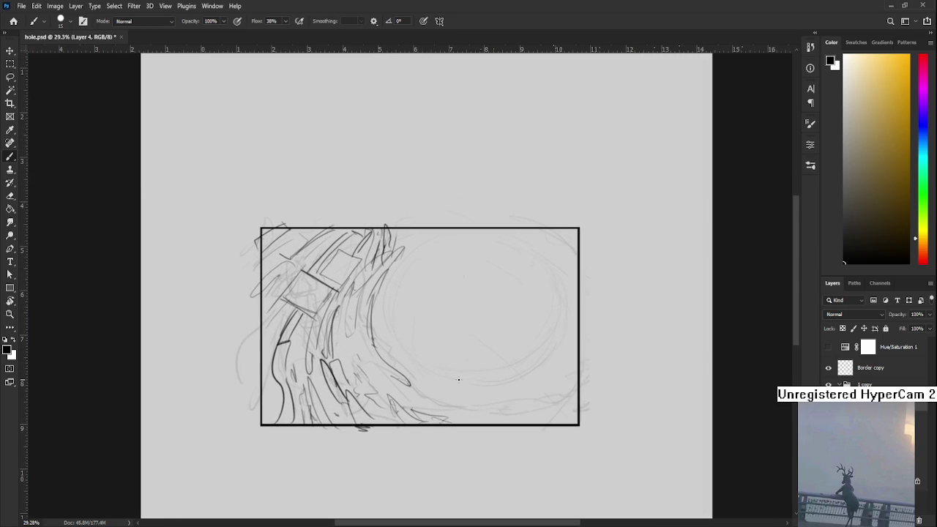
pyautogui.scroll(-1, 460, 380)
pyautogui.scroll(-1, 473, 349)
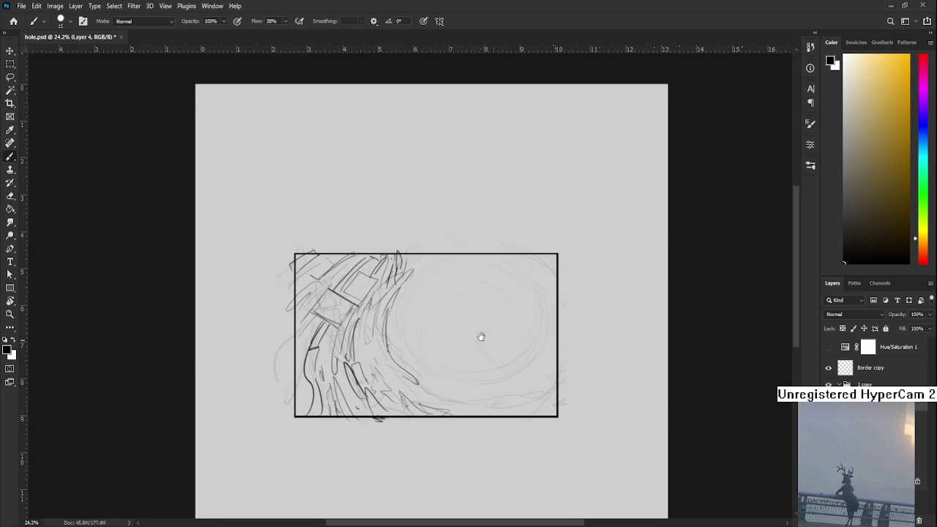
pyautogui.moveTo(481, 337); pyautogui.dragTo(466, 365)
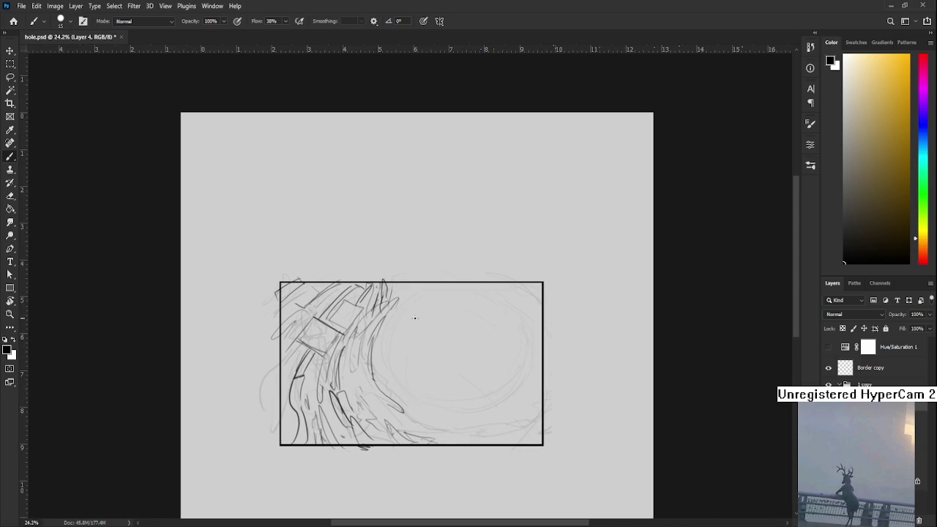
pyautogui.moveTo(395, 300); pyautogui.dragTo(427, 410)
pyautogui.hotkey('ctrl', 'z')
# Sketch a small mark and a small box near the wave's bottom.
pyautogui.moveTo(402, 331); pyautogui.dragTo(392, 357)
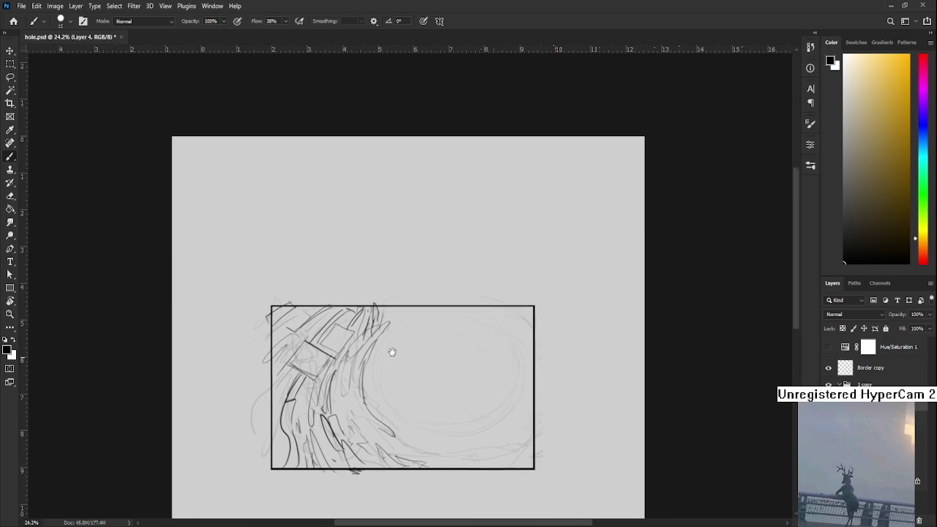
pyautogui.moveTo(390, 419); pyautogui.dragTo(400, 390)
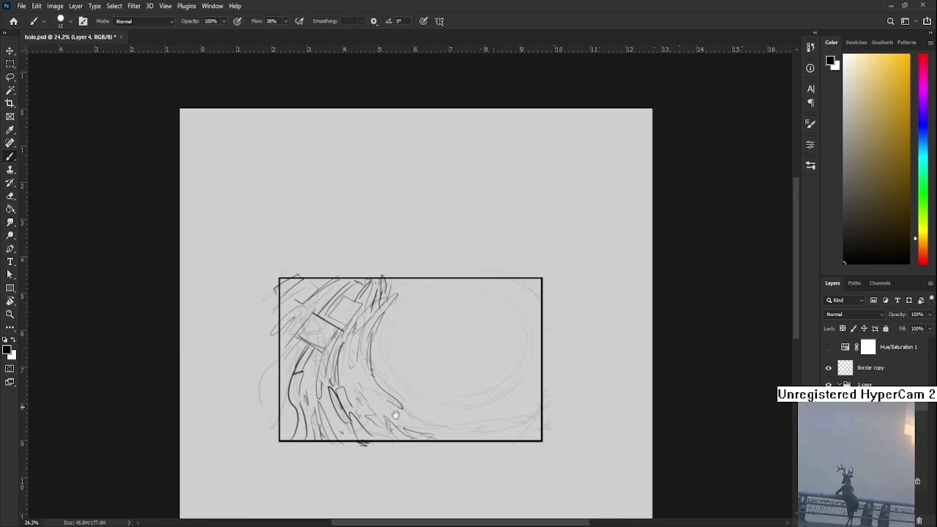
pyautogui.press('e')
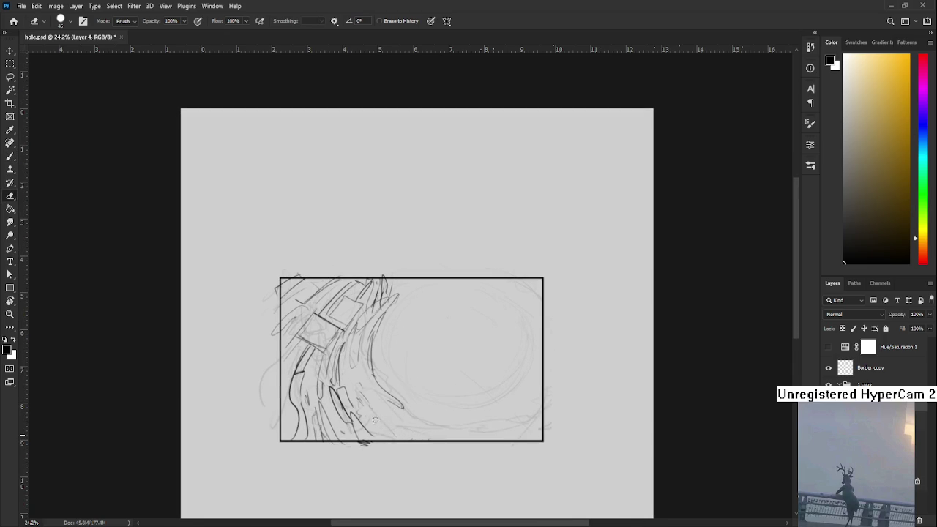
pyautogui.press('b')
pyautogui.moveTo(367, 431)
pyautogui.mouseDown()
pyautogui.moveTo(373, 415)
pyautogui.moveTo(381, 437)
pyautogui.moveTo(392, 423)
pyautogui.moveTo(401, 438)
pyautogui.moveTo(389, 434)
pyautogui.mouseUp()
pyautogui.moveTo(395, 419)
pyautogui.mouseDown()
pyautogui.moveTo(400, 443)
pyautogui.moveTo(393, 416)
pyautogui.moveTo(396, 422)
pyautogui.moveTo(409, 410)
pyautogui.moveTo(400, 433)
pyautogui.moveTo(355, 423)
pyautogui.moveTo(363, 435)
pyautogui.moveTo(383, 420)
pyautogui.moveTo(375, 400)
pyautogui.moveTo(414, 393)
pyautogui.mouseUp()
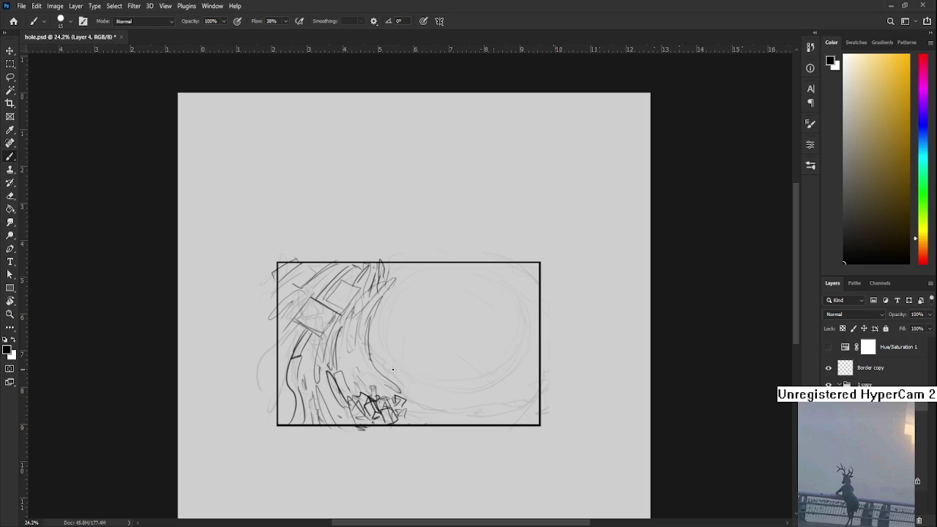
# Draw a small figure's body and round head atop the shard cluster, then darken it.
pyautogui.press('e')
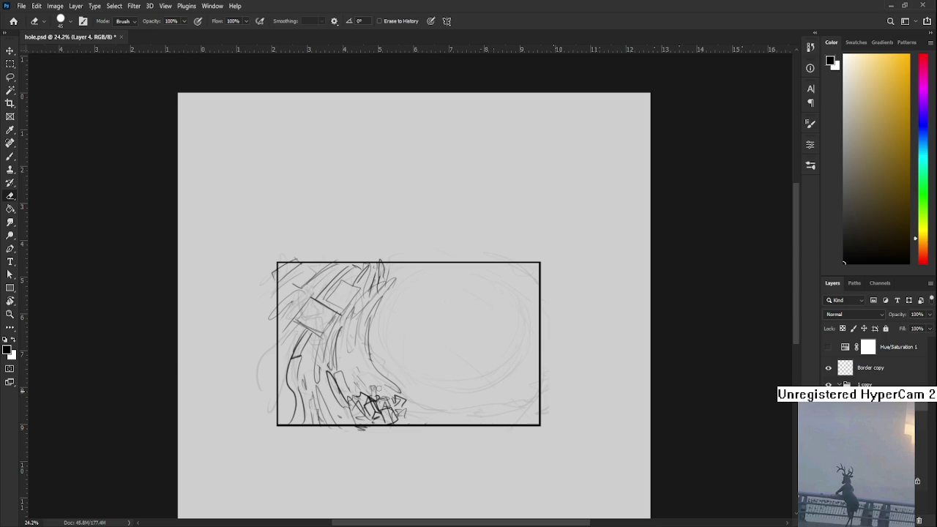
pyautogui.press('b')
pyautogui.moveTo(370, 400); pyautogui.dragTo(373, 391)
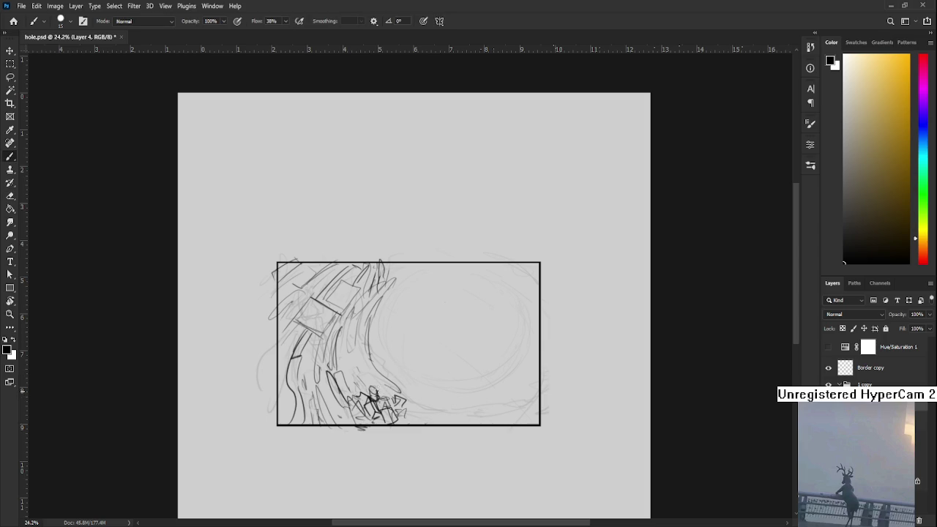
pyautogui.press('e')
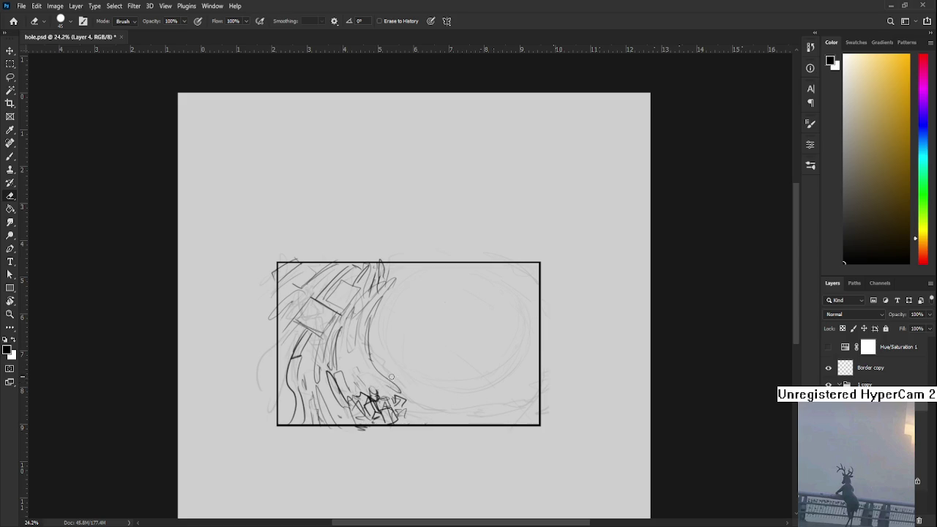
pyautogui.moveTo(391, 377); pyautogui.dragTo(405, 364)
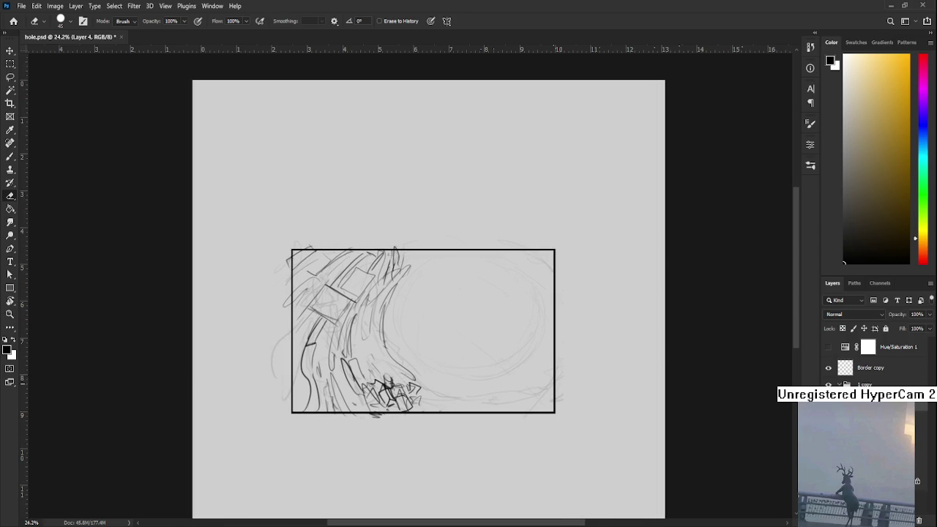
pyautogui.press('b')
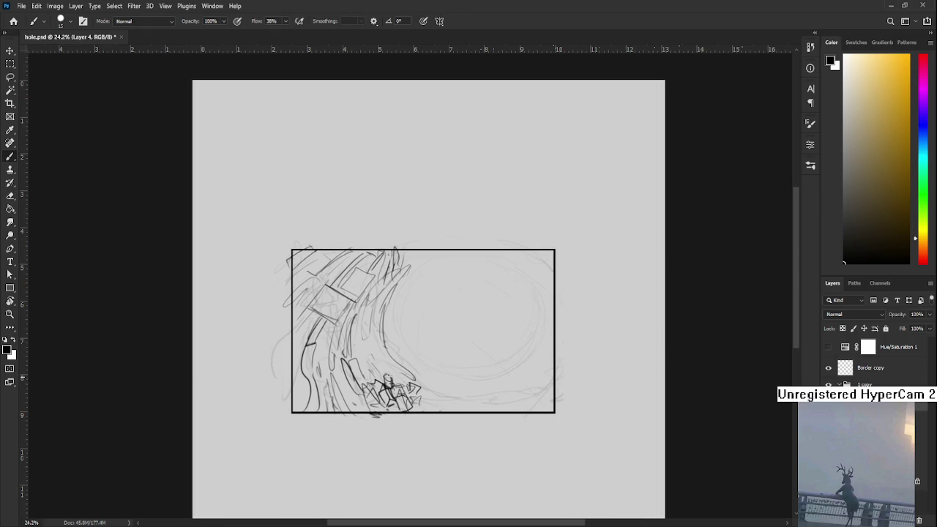
pyautogui.moveTo(387, 375); pyautogui.dragTo(388, 385)
pyautogui.scroll(2, 387, 375)
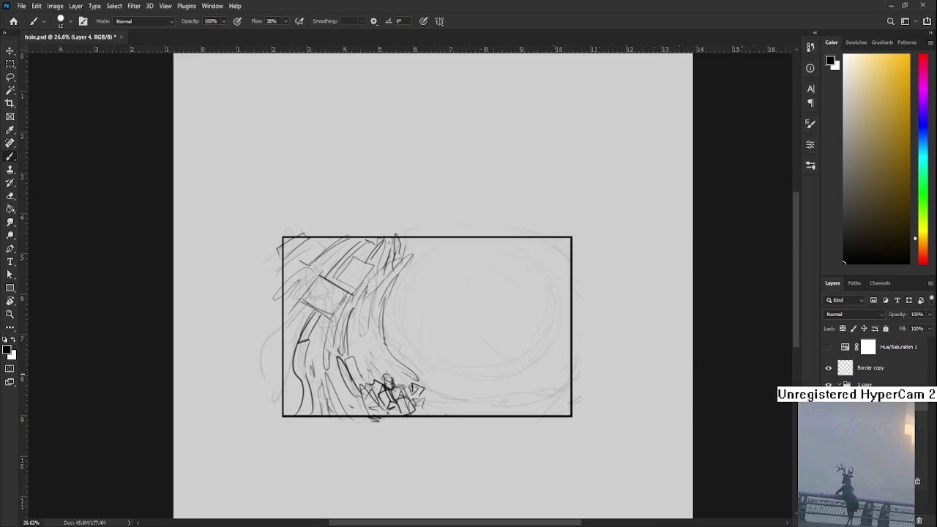
# Draw a short curl stroke just right of the wave's crest spikes.
pyautogui.moveTo(473, 266); pyautogui.dragTo(435, 302)
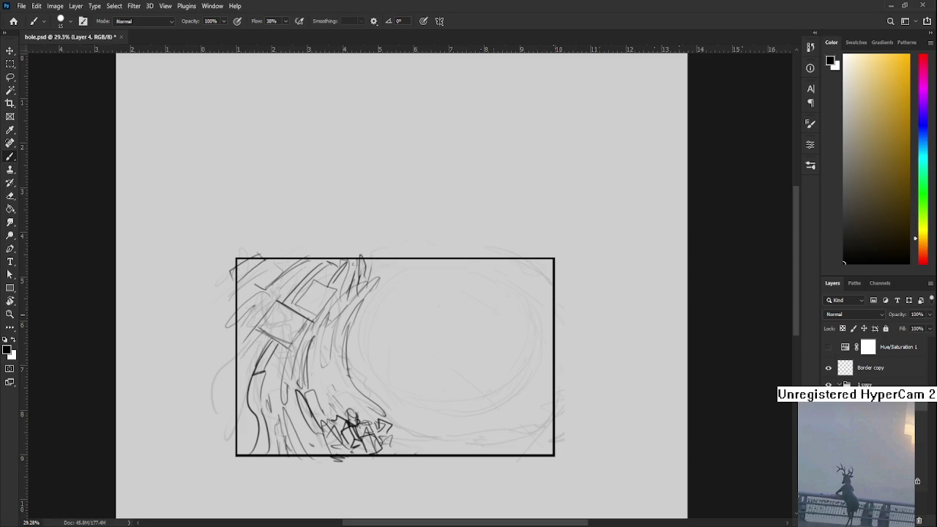
pyautogui.moveTo(485, 318)
pyautogui.mouseDown()
pyautogui.moveTo(410, 341)
pyautogui.moveTo(439, 320)
pyautogui.mouseUp()
pyautogui.press('e')
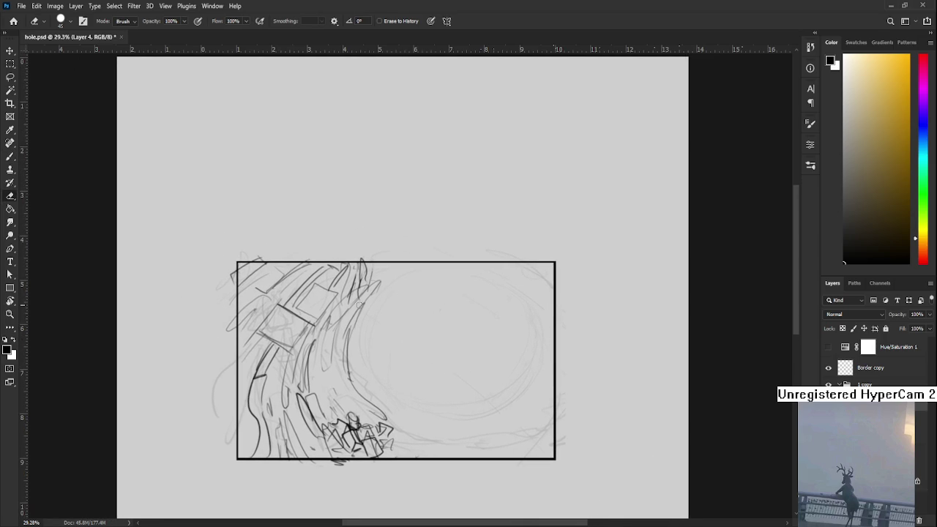
pyautogui.press('b')
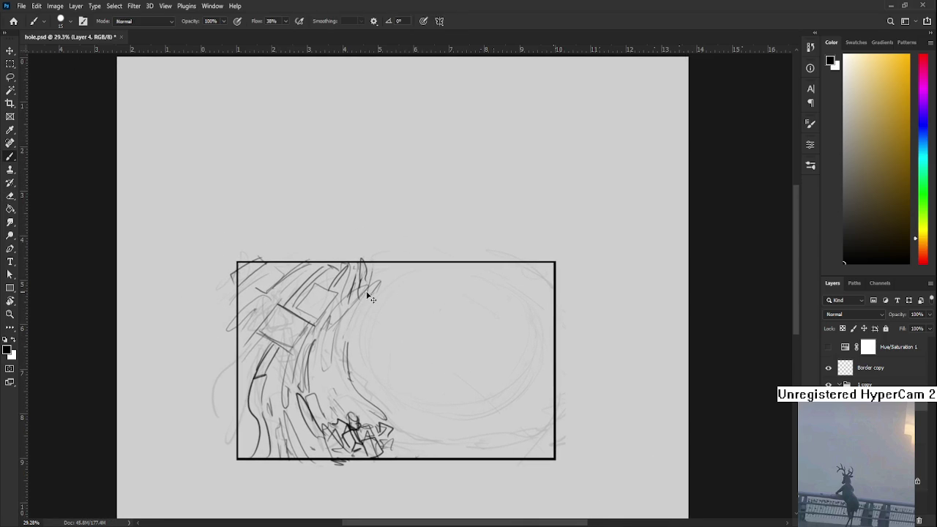
pyautogui.moveTo(370, 295)
pyautogui.mouseDown()
pyautogui.moveTo(365, 315)
pyautogui.moveTo(378, 287)
pyautogui.mouseUp()
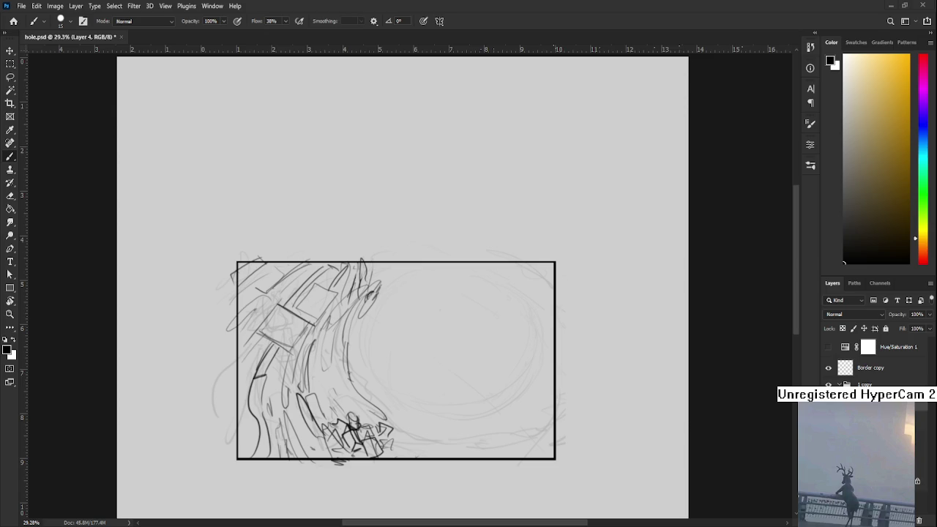
pyautogui.scroll(1, 621, 415)
pyautogui.moveTo(358, 301); pyautogui.dragTo(371, 267)
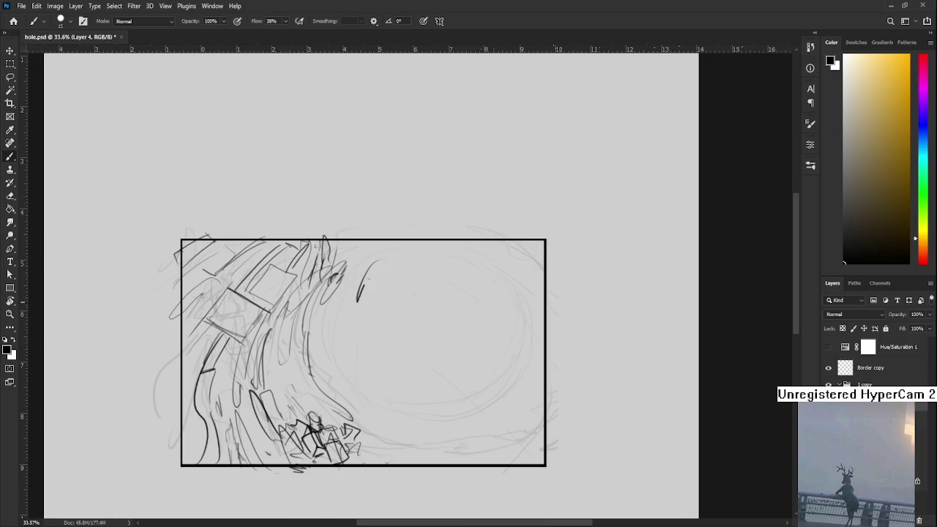
# Redraw darker strokes at the wave's upper tip, undoing the thin ones.
pyautogui.hotkey('ctrl', 'z')
pyautogui.moveTo(335, 255); pyautogui.dragTo(370, 242)
pyautogui.moveTo(340, 277); pyautogui.dragTo(377, 238)
pyautogui.hotkey('ctrl', 'z')
pyautogui.moveTo(337, 274); pyautogui.dragTo(356, 242)
pyautogui.moveTo(439, 330); pyautogui.dragTo(456, 302)
# Darken the small figure's left side and add short marks beside and below it.
pyautogui.moveTo(310, 402)
pyautogui.mouseDown()
pyautogui.moveTo(323, 376)
pyautogui.moveTo(296, 404)
pyautogui.moveTo(303, 397)
pyautogui.mouseUp()
pyautogui.hotkey('ctrl', 'z')
pyautogui.moveTo(304, 386); pyautogui.dragTo(301, 397)
pyautogui.moveTo(303, 388); pyautogui.dragTo(311, 393)
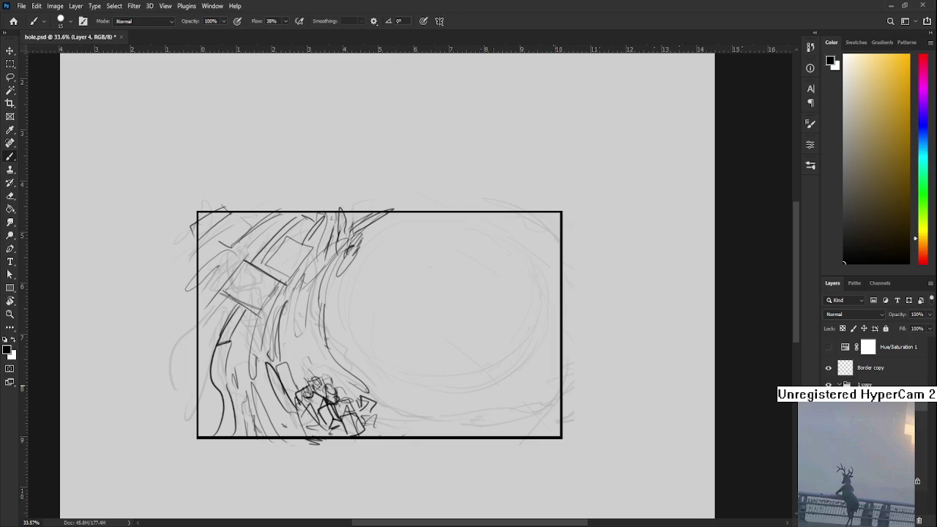
pyautogui.moveTo(320, 379); pyautogui.dragTo(331, 375)
pyautogui.press('e')
pyautogui.press('b')
pyautogui.moveTo(343, 399)
pyautogui.mouseDown()
pyautogui.moveTo(351, 403)
pyautogui.moveTo(298, 461)
pyautogui.moveTo(333, 383)
pyautogui.mouseUp()
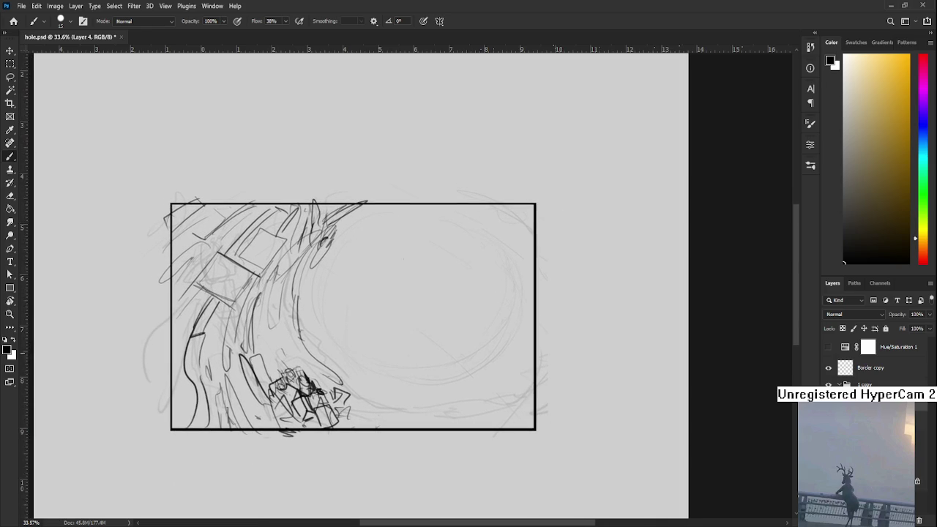
# Add short strokes and a curve sweeping down past the figure.
pyautogui.press('e')
pyautogui.press('b')
pyautogui.moveTo(328, 368); pyautogui.dragTo(350, 402)
pyautogui.hotkey('ctrl', 'z')
pyautogui.moveTo(341, 387); pyautogui.dragTo(350, 400)
pyautogui.moveTo(319, 361)
pyautogui.mouseDown()
pyautogui.moveTo(352, 393)
pyautogui.moveTo(342, 381)
pyautogui.mouseUp()
pyautogui.press('e')
pyautogui.moveTo(404, 344)
pyautogui.mouseDown()
pyautogui.moveTo(390, 368)
pyautogui.moveTo(380, 340)
pyautogui.moveTo(354, 376)
pyautogui.moveTo(296, 356)
pyautogui.mouseUp()
pyautogui.scroll(-4, 333, 354)
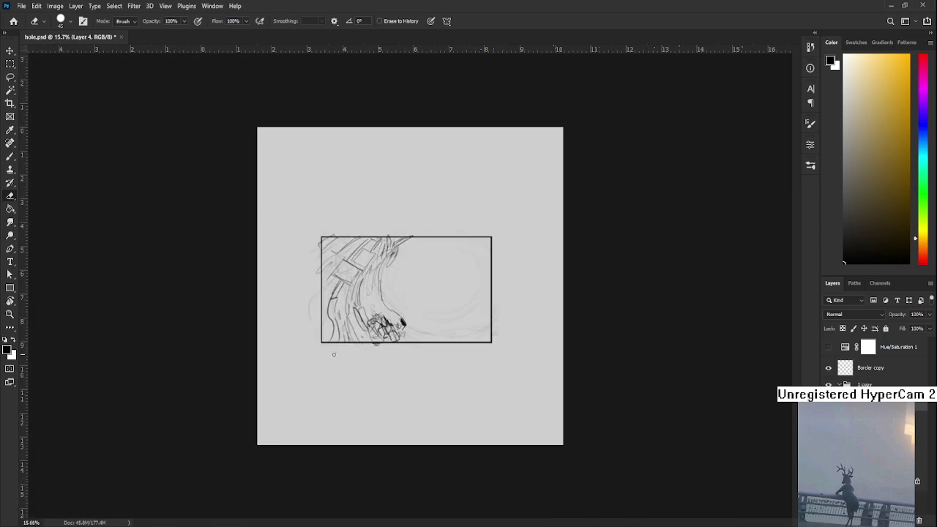
# Draw curves running down the wave and rising up-right from the small figure.
pyautogui.scroll(-3, 334, 354)
pyautogui.scroll(2, 334, 354)
pyautogui.scroll(2, 334, 355)
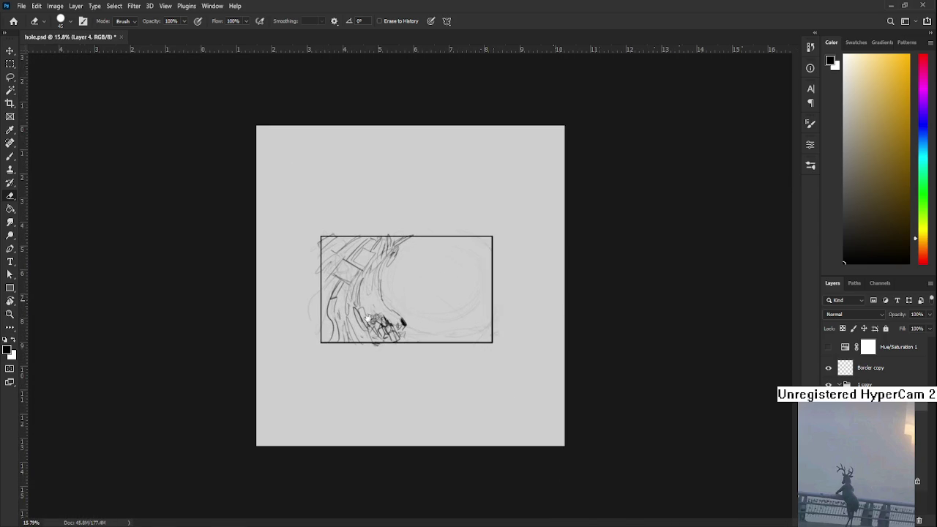
pyautogui.scroll(2, 396, 298)
pyautogui.scroll(1, 383, 310)
pyautogui.scroll(3, 385, 313)
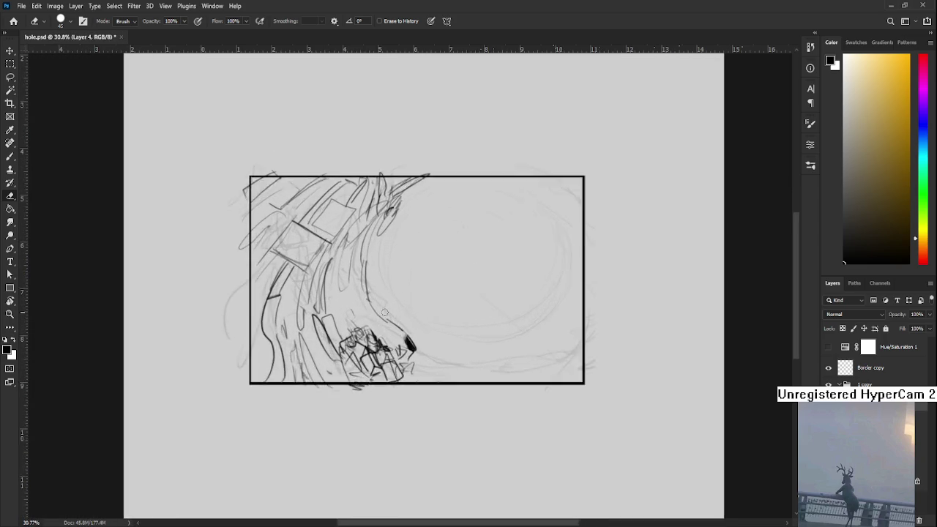
pyautogui.scroll(1, 315, 390)
pyautogui.scroll(-2, 318, 389)
pyautogui.press('b')
pyautogui.moveTo(282, 342); pyautogui.dragTo(272, 405)
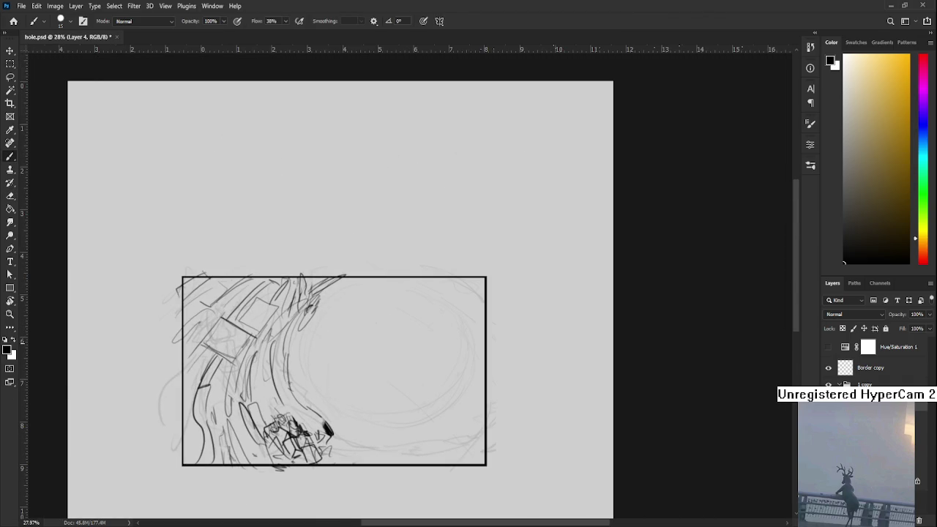
pyautogui.moveTo(294, 337); pyautogui.dragTo(333, 310)
pyautogui.moveTo(366, 356); pyautogui.dragTo(353, 317)
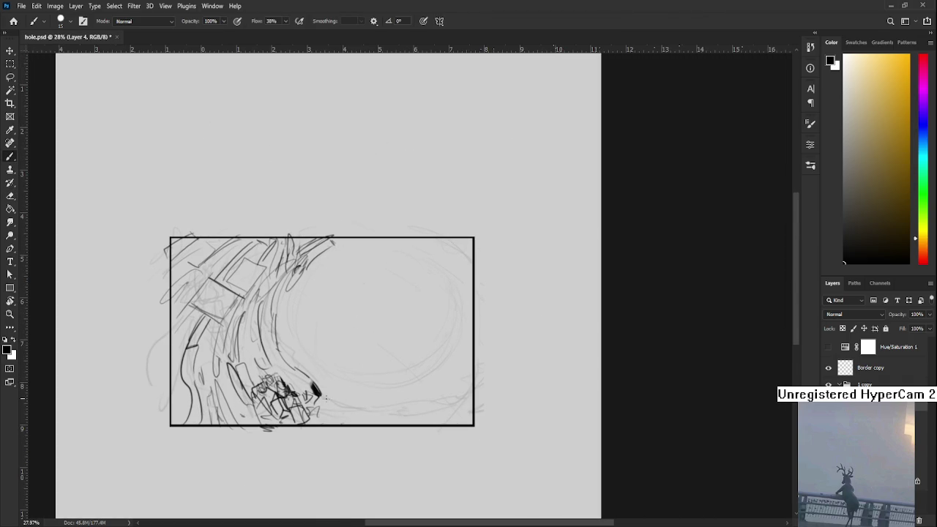
# Draw a bottom curve that rises past the panel's right edge, reinforcing it.
pyautogui.moveTo(322, 399); pyautogui.dragTo(431, 399)
pyautogui.hotkey('ctrl', 'z')
pyautogui.moveTo(323, 399); pyautogui.dragTo(468, 366)
pyautogui.moveTo(448, 399); pyautogui.dragTo(477, 330)
pyautogui.moveTo(391, 411)
pyautogui.mouseDown()
pyautogui.moveTo(473, 362)
pyautogui.moveTo(481, 330)
pyautogui.mouseUp()
# Add marks at the top-right corner and faint strokes across the hole's lower area.
pyautogui.moveTo(448, 238); pyautogui.dragTo(475, 257)
pyautogui.moveTo(323, 403)
pyautogui.mouseDown()
pyautogui.moveTo(388, 412)
pyautogui.moveTo(430, 387)
pyautogui.mouseUp()
pyautogui.moveTo(352, 366); pyautogui.dragTo(397, 338)
pyautogui.moveTo(418, 376)
pyautogui.mouseDown()
pyautogui.moveTo(319, 375)
pyautogui.moveTo(319, 394)
pyautogui.mouseUp()
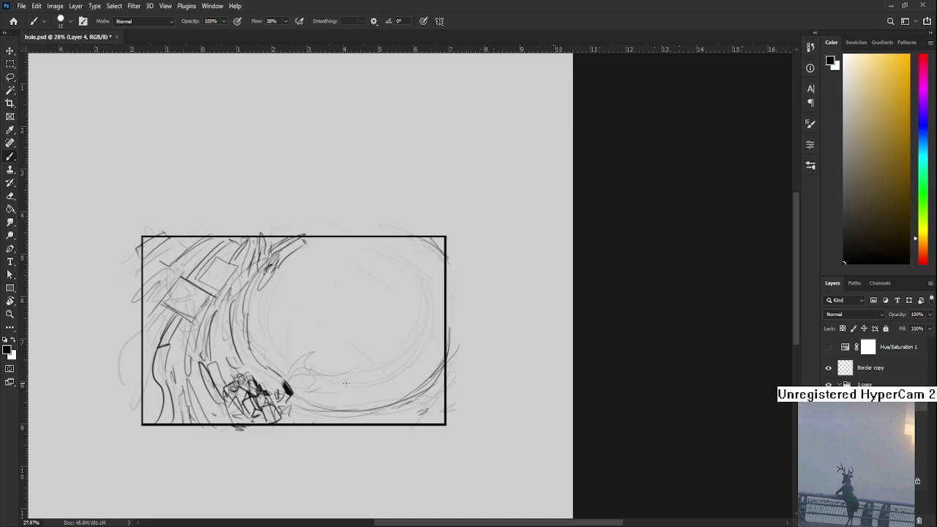
pyautogui.scroll(-3, 346, 385)
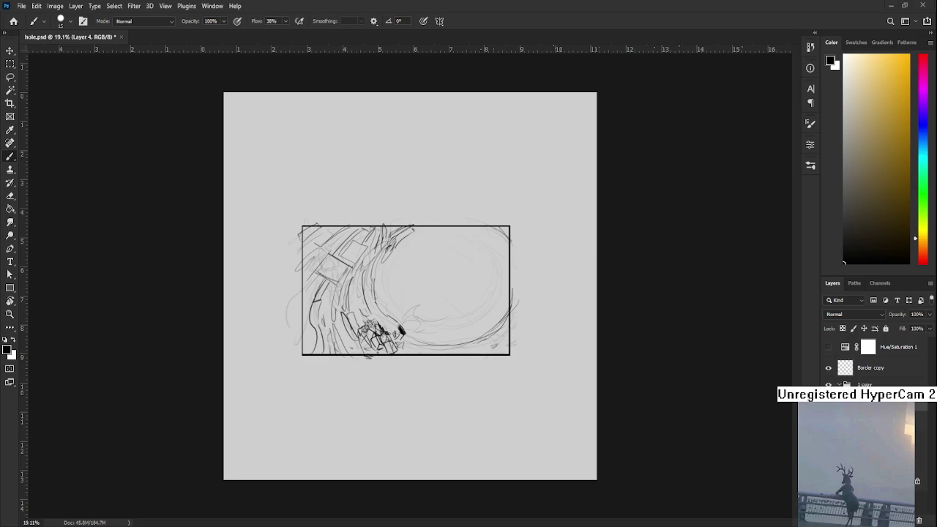
# Sketch loose strokes along the panel's bottom and short strokes near its top edge.
pyautogui.scroll(2, 401, 334)
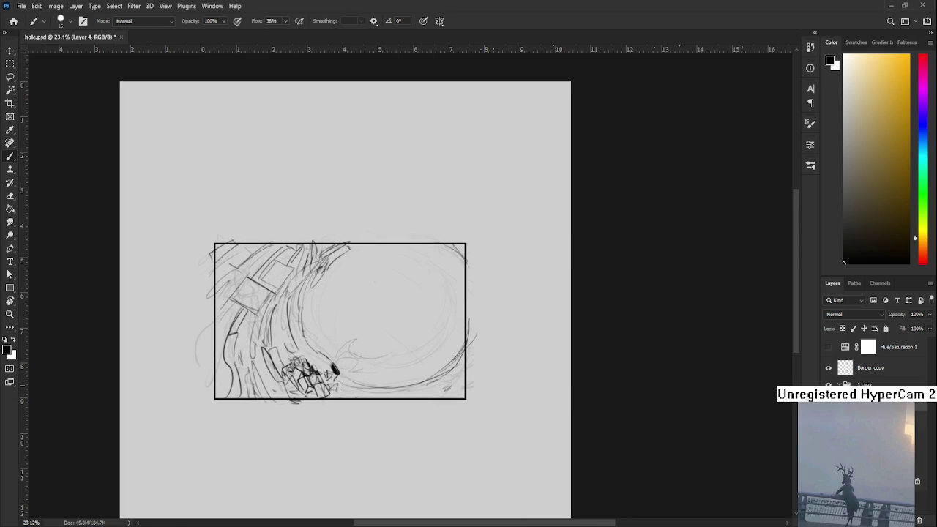
pyautogui.moveTo(311, 395)
pyautogui.mouseDown()
pyautogui.moveTo(362, 373)
pyautogui.moveTo(392, 408)
pyautogui.moveTo(453, 385)
pyautogui.moveTo(463, 324)
pyautogui.moveTo(478, 350)
pyautogui.mouseUp()
pyautogui.moveTo(334, 287)
pyautogui.mouseDown()
pyautogui.moveTo(365, 272)
pyautogui.moveTo(379, 302)
pyautogui.moveTo(357, 306)
pyautogui.mouseUp()
pyautogui.moveTo(335, 281)
pyautogui.mouseDown()
pyautogui.moveTo(350, 297)
pyautogui.moveTo(324, 317)
pyautogui.mouseUp()
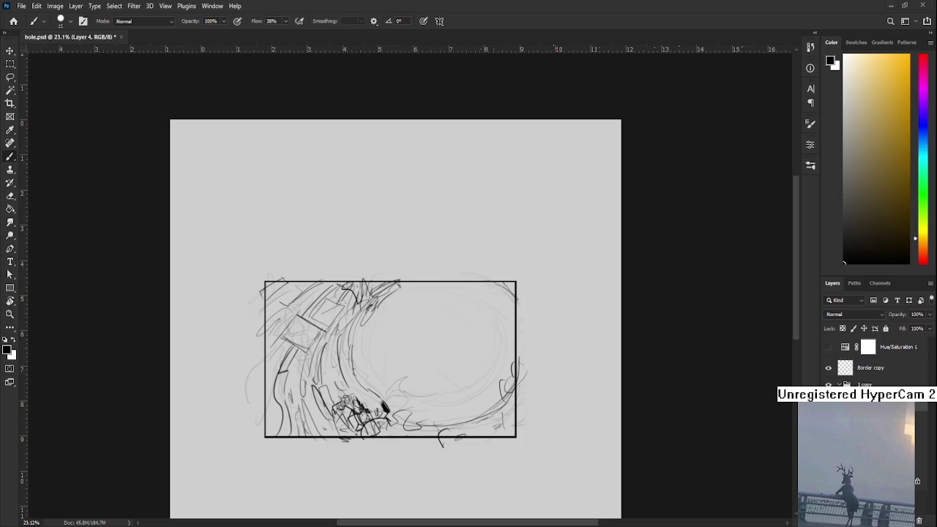
pyautogui.scroll(2, 431, 383)
pyautogui.moveTo(409, 264); pyautogui.dragTo(378, 317)
pyautogui.hotkey('ctrl', 'z')
# Scribble small oval splashes near the hole's rim and lasso an oval around them.
pyautogui.moveTo(392, 304)
pyautogui.mouseDown()
pyautogui.moveTo(355, 342)
pyautogui.moveTo(360, 356)
pyautogui.mouseUp()
pyautogui.moveTo(364, 336); pyautogui.dragTo(362, 342)
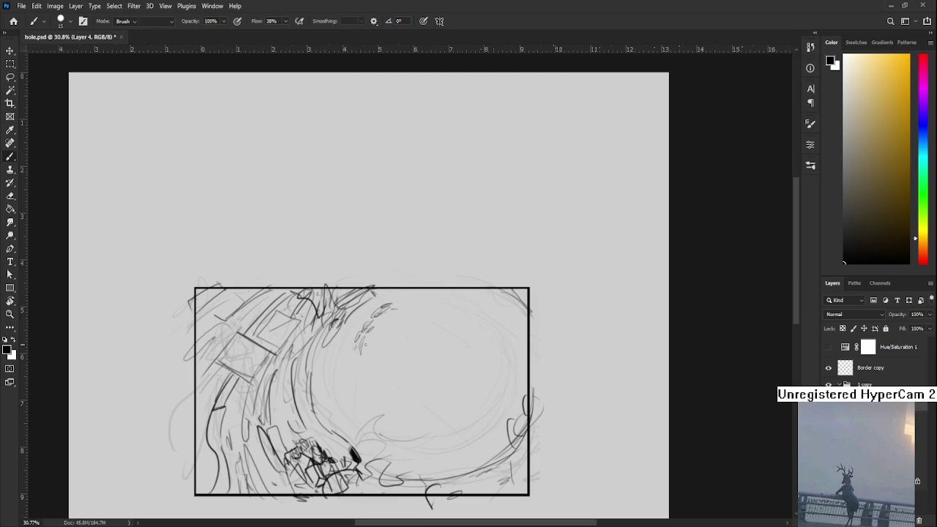
pyautogui.press('e')
pyautogui.press('b')
pyautogui.moveTo(386, 317)
pyautogui.mouseDown()
pyautogui.moveTo(356, 341)
pyautogui.moveTo(349, 362)
pyautogui.moveTo(361, 369)
pyautogui.moveTo(359, 382)
pyautogui.moveTo(337, 379)
pyautogui.mouseUp()
pyautogui.press('e')
pyautogui.press('b')
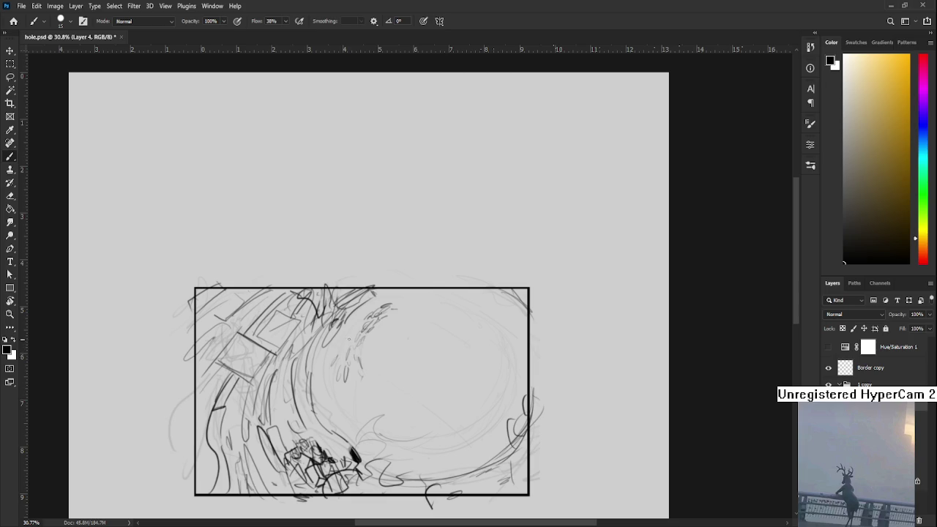
pyautogui.press('l')
pyautogui.moveTo(366, 318)
pyautogui.mouseDown()
pyautogui.moveTo(334, 355)
pyautogui.moveTo(366, 315)
pyautogui.mouseUp()
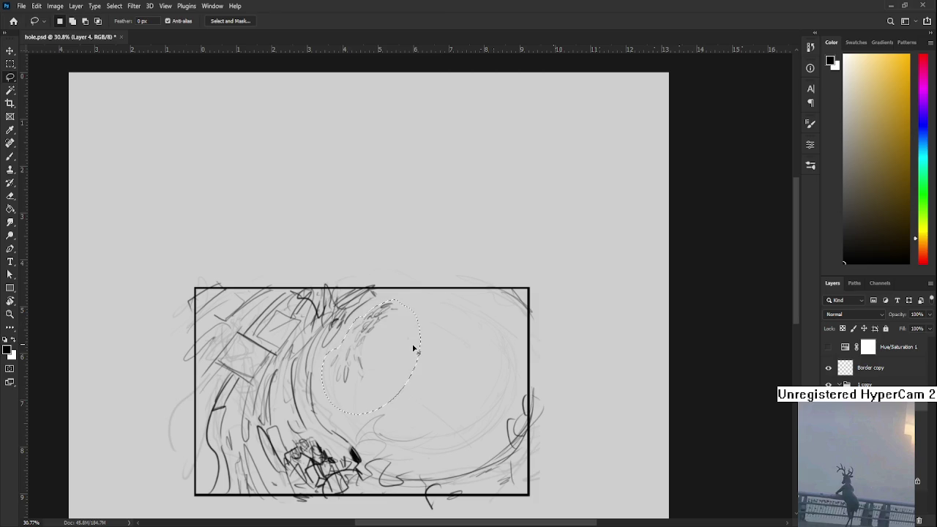
# Scale the outlined splash marks down to about 90%.
pyautogui.hotkey('ctrl', 't')
pyautogui.moveTo(356, 372); pyautogui.dragTo(370, 357)
pyautogui.press('Return')
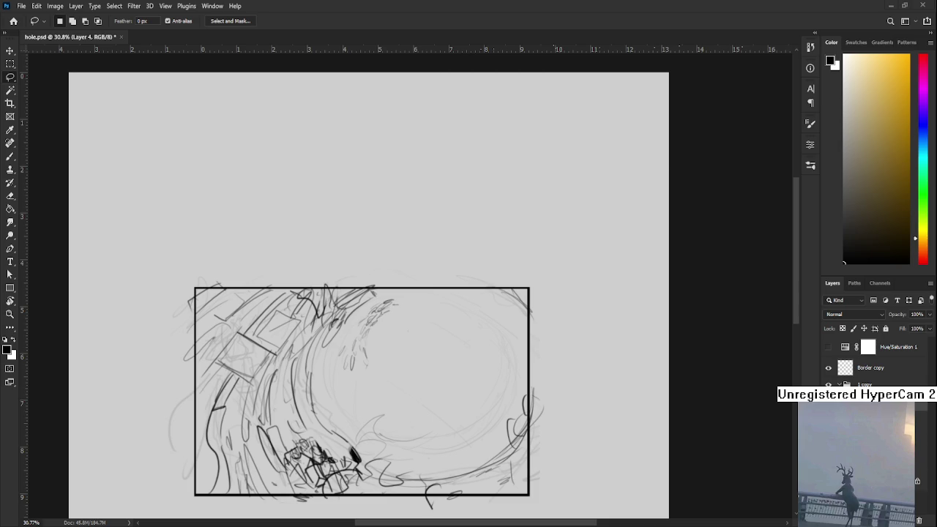
pyautogui.scroll(1, 416, 341)
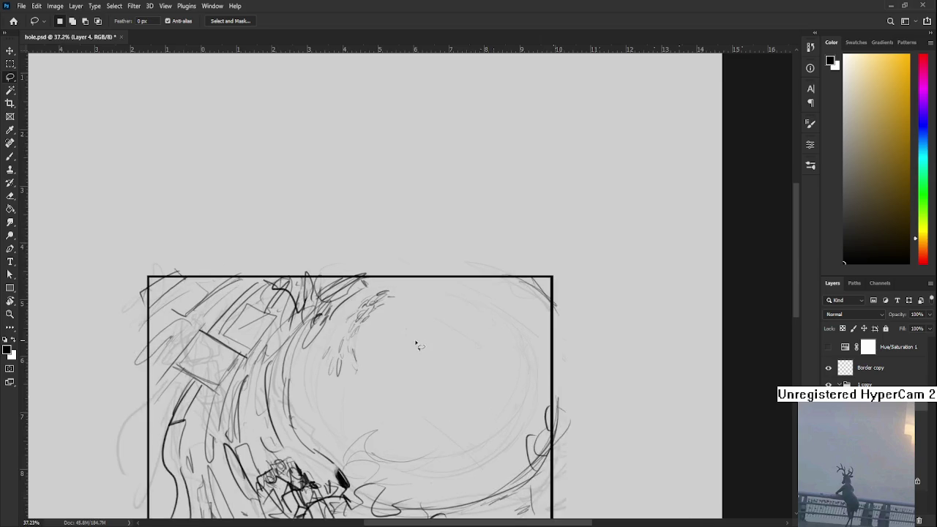
pyautogui.scroll(-2, 417, 341)
# Brush loose strokes in the swirl area, three short verticals at the top, and marks at bottom-right.
pyautogui.scroll(1, 384, 369)
pyautogui.press('b')
pyautogui.moveTo(336, 349)
pyautogui.mouseDown()
pyautogui.moveTo(331, 389)
pyautogui.moveTo(336, 349)
pyautogui.mouseUp()
pyautogui.moveTo(351, 312); pyautogui.dragTo(347, 323)
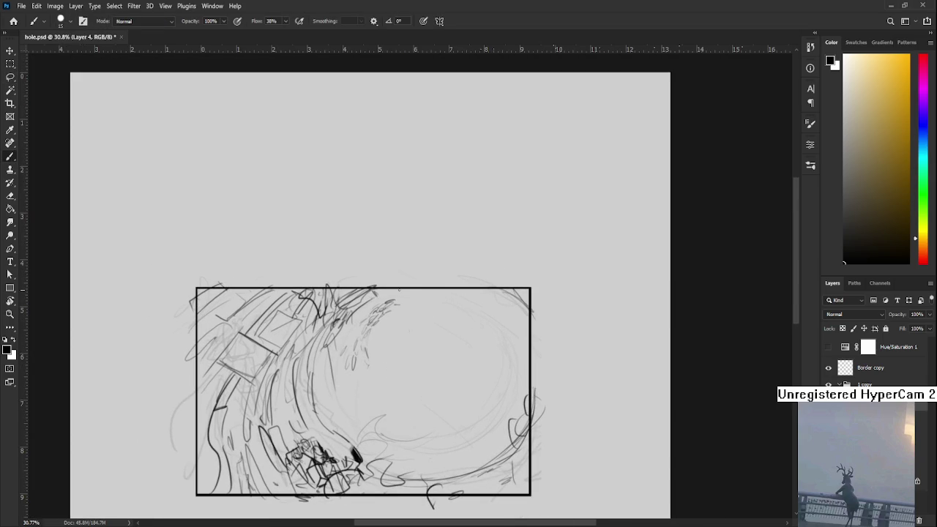
pyautogui.moveTo(410, 293); pyautogui.dragTo(410, 326)
pyautogui.moveTo(480, 290); pyautogui.dragTo(481, 330)
pyautogui.moveTo(509, 306); pyautogui.dragTo(510, 322)
pyautogui.moveTo(432, 444)
pyautogui.mouseDown()
pyautogui.moveTo(432, 467)
pyautogui.moveTo(483, 450)
pyautogui.mouseUp()
pyautogui.moveTo(501, 440); pyautogui.dragTo(501, 452)
# Sketch a curving stroke on the frame's right side with short strokes at upper-right, then add a new layer.
pyautogui.moveTo(505, 379); pyautogui.dragTo(492, 412)
pyautogui.moveTo(510, 363)
pyautogui.mouseDown()
pyautogui.moveTo(498, 397)
pyautogui.moveTo(473, 415)
pyautogui.mouseUp()
pyautogui.hotkey('ctrl', 'z')
pyautogui.moveTo(490, 381)
pyautogui.mouseDown()
pyautogui.moveTo(517, 369)
pyautogui.moveTo(504, 366)
pyautogui.moveTo(512, 335)
pyautogui.mouseUp()
pyautogui.moveTo(509, 336)
pyautogui.mouseDown()
pyautogui.moveTo(489, 339)
pyautogui.moveTo(517, 344)
pyautogui.moveTo(517, 331)
pyautogui.mouseUp()
pyautogui.moveTo(512, 329); pyautogui.dragTo(528, 310)
pyautogui.scroll(-1, 500, 331)
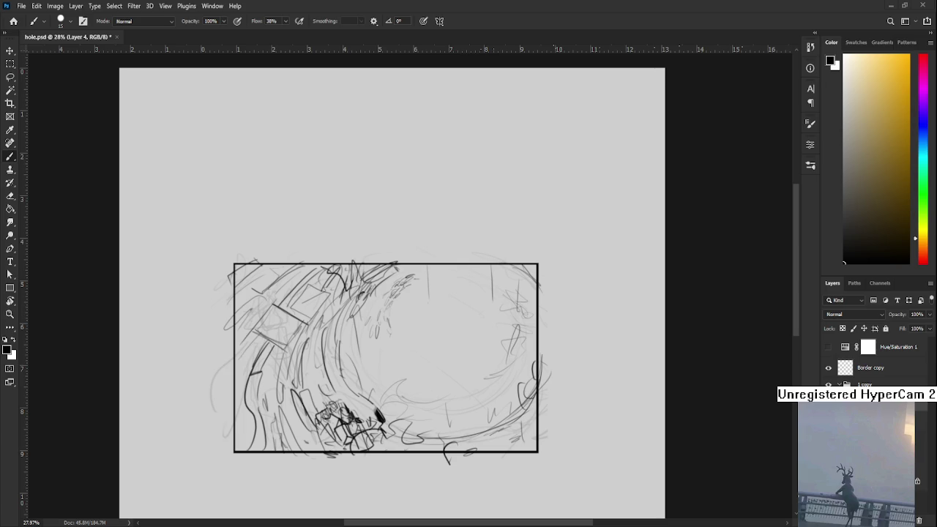
pyautogui.hotkey('ctrl', 'shift', 'alt', 'n')
# Draw dark clean lines along the left curve and the small figure's legs.
pyautogui.moveTo(274, 344); pyautogui.dragTo(323, 470)
pyautogui.moveTo(305, 428)
pyautogui.mouseDown()
pyautogui.moveTo(354, 446)
pyautogui.moveTo(312, 469)
pyautogui.mouseUp()
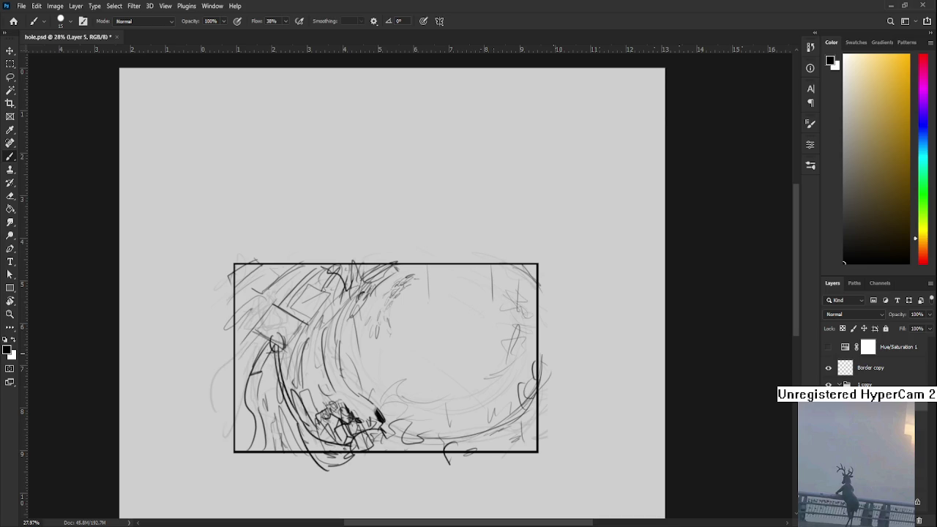
pyautogui.moveTo(273, 351)
pyautogui.mouseDown()
pyautogui.moveTo(277, 377)
pyautogui.moveTo(290, 379)
pyautogui.moveTo(277, 392)
pyautogui.moveTo(305, 427)
pyautogui.mouseUp()
pyautogui.moveTo(287, 377); pyautogui.dragTo(303, 414)
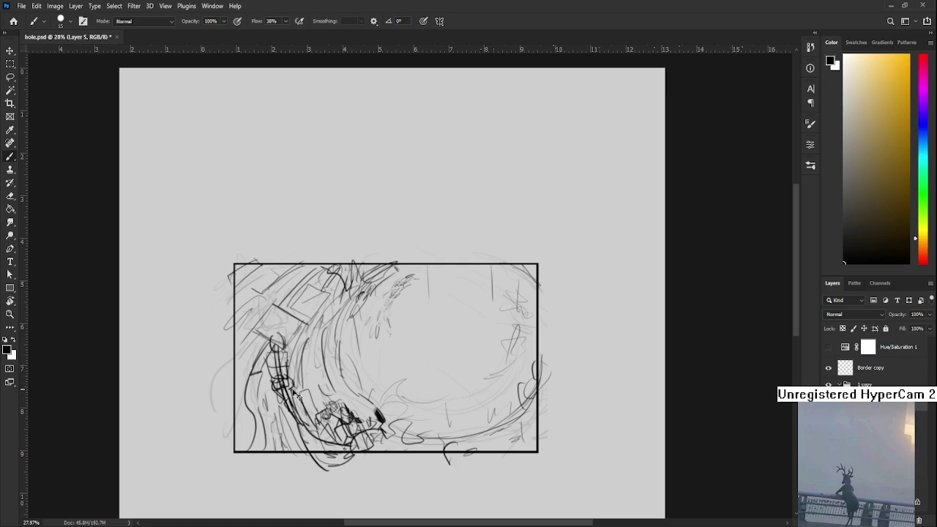
pyautogui.moveTo(289, 381)
pyautogui.mouseDown()
pyautogui.moveTo(297, 410)
pyautogui.moveTo(290, 390)
pyautogui.mouseUp()
# Briefly raise Layer 3's opacity to 100%, then revert to 13% and return to Layer 5.
pyautogui.keyDown('ctrl'); pyautogui.click(282, 351); pyautogui.keyUp('ctrl')
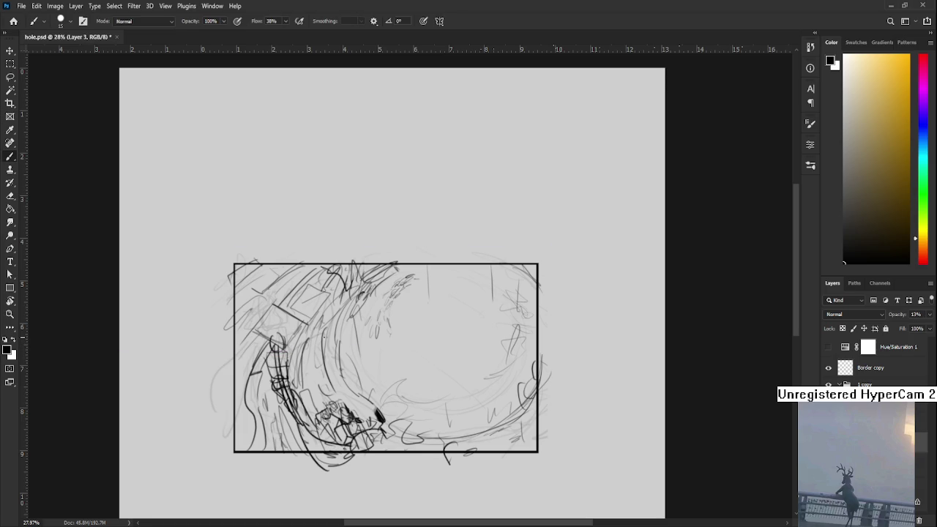
pyautogui.moveTo(513, 308); pyautogui.dragTo(425, 359)
pyautogui.scroll(1, 428, 336)
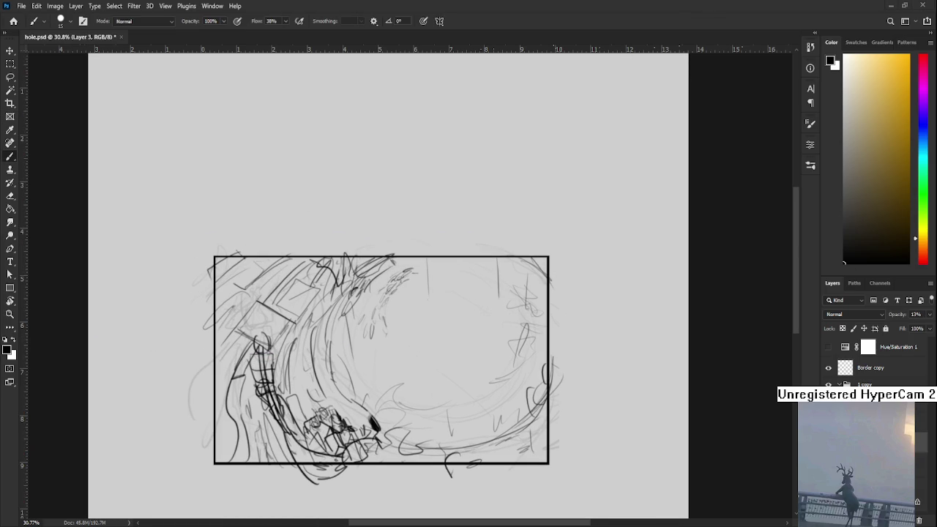
pyautogui.scroll(-3, 252, 152)
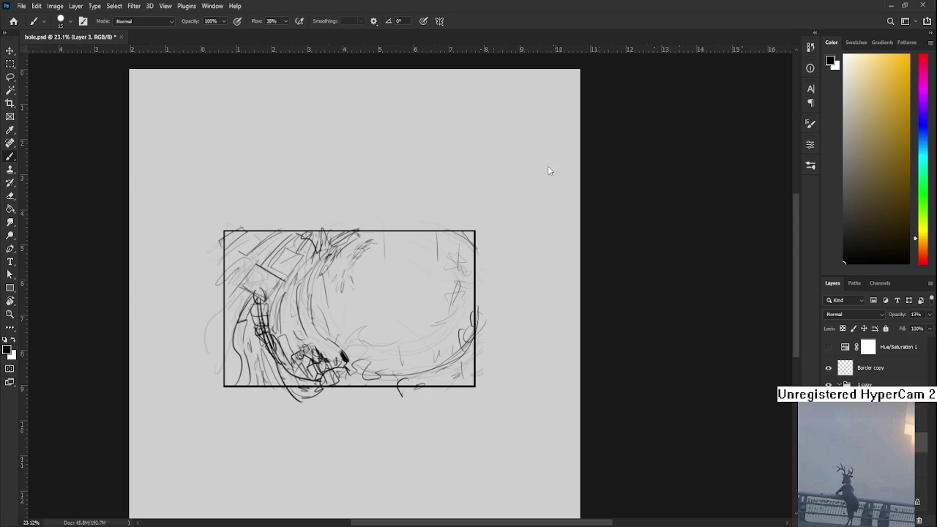
pyautogui.scroll(5, 432, 286)
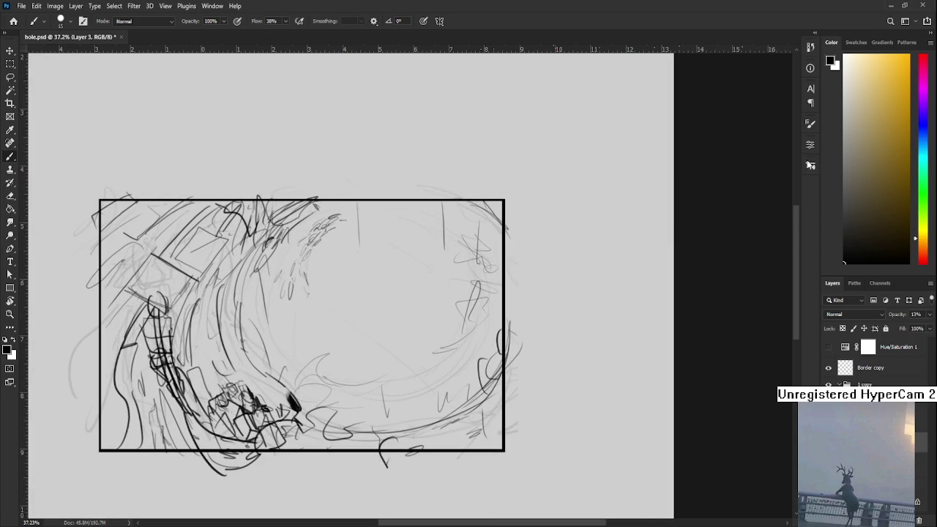
pyautogui.click(925, 315)
pyautogui.write('100')
pyautogui.press('Return')
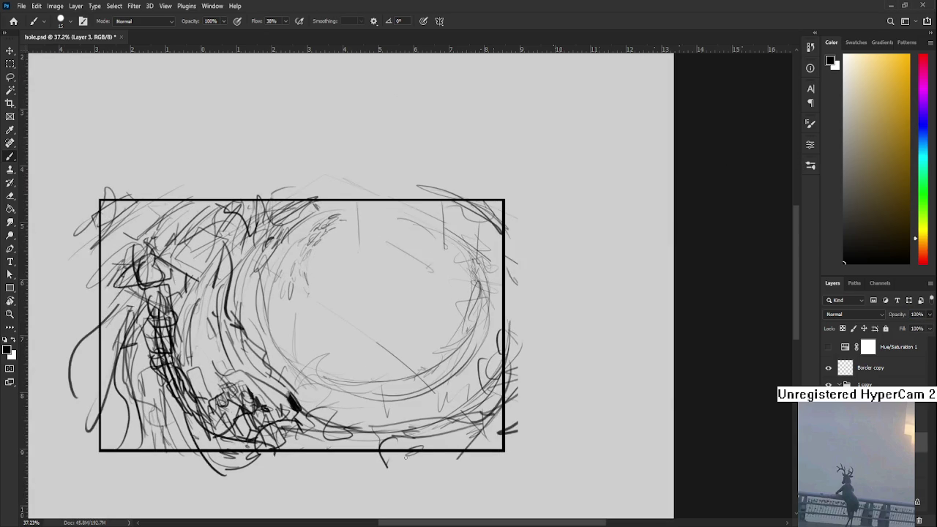
pyautogui.moveTo(395, 440); pyautogui.dragTo(585, 438)
pyautogui.hotkey('ctrl', 'z')
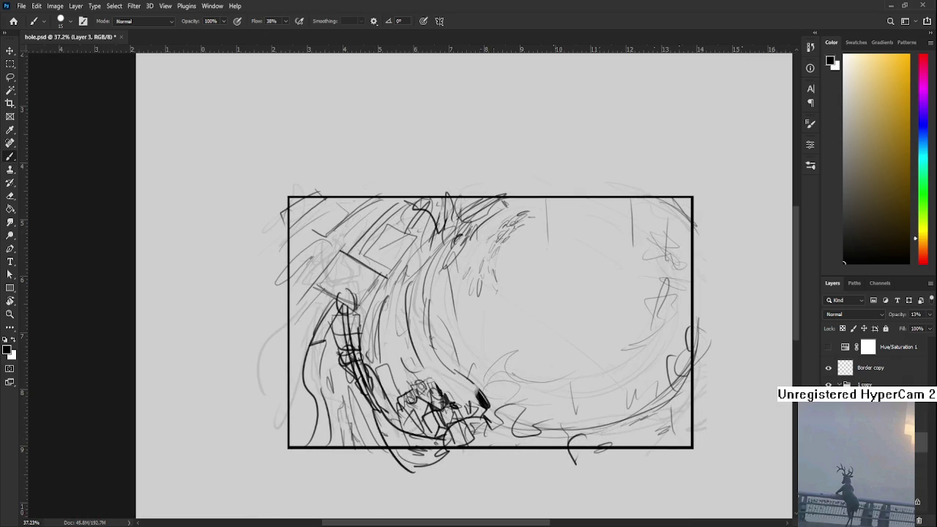
pyautogui.hotkey('ctrl', 'z')
pyautogui.hotkey('ctrl', 'shift', 'z')
# Remove a stray loop near the figure's head and add a short stroke from the frame's left edge.
pyautogui.moveTo(338, 288)
pyautogui.mouseDown()
pyautogui.moveTo(369, 304)
pyautogui.moveTo(326, 308)
pyautogui.moveTo(340, 341)
pyautogui.moveTo(334, 357)
pyautogui.moveTo(336, 331)
pyautogui.moveTo(383, 363)
pyautogui.moveTo(382, 380)
pyautogui.moveTo(393, 351)
pyautogui.moveTo(386, 414)
pyautogui.moveTo(410, 432)
pyautogui.mouseUp()
pyautogui.hotkey('ctrl', 'z')
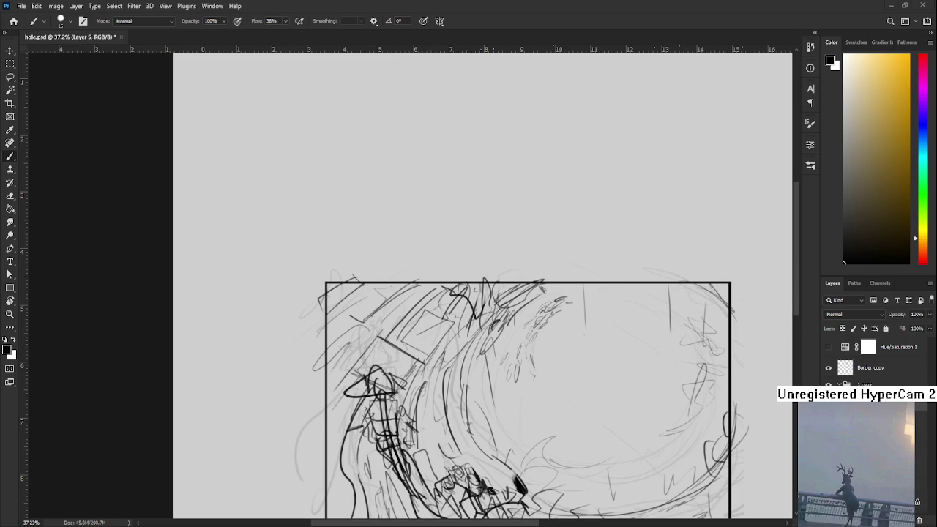
pyautogui.scroll(-2, 548, 322)
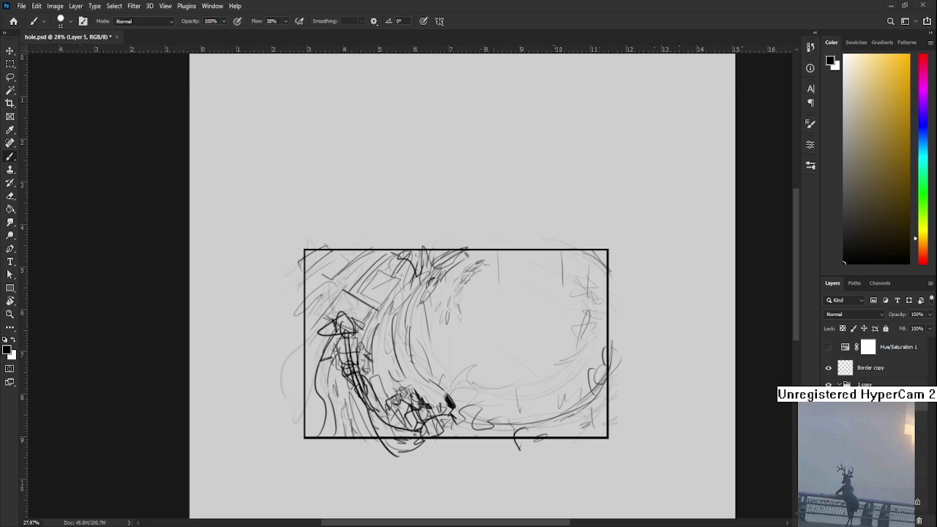
pyautogui.scroll(-1, 352, 234)
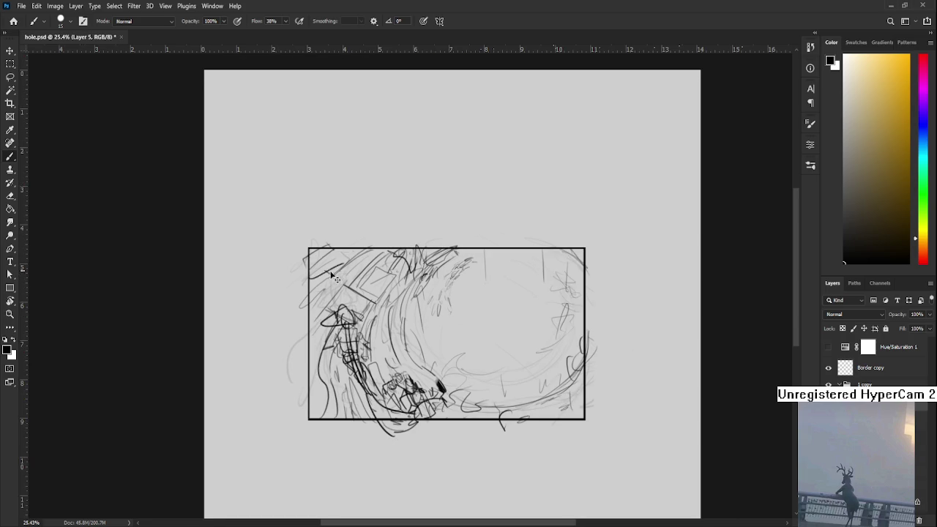
pyautogui.moveTo(311, 276)
pyautogui.mouseDown()
pyautogui.moveTo(328, 272)
pyautogui.moveTo(331, 294)
pyautogui.moveTo(375, 282)
pyautogui.moveTo(317, 264)
pyautogui.moveTo(338, 245)
pyautogui.mouseUp()
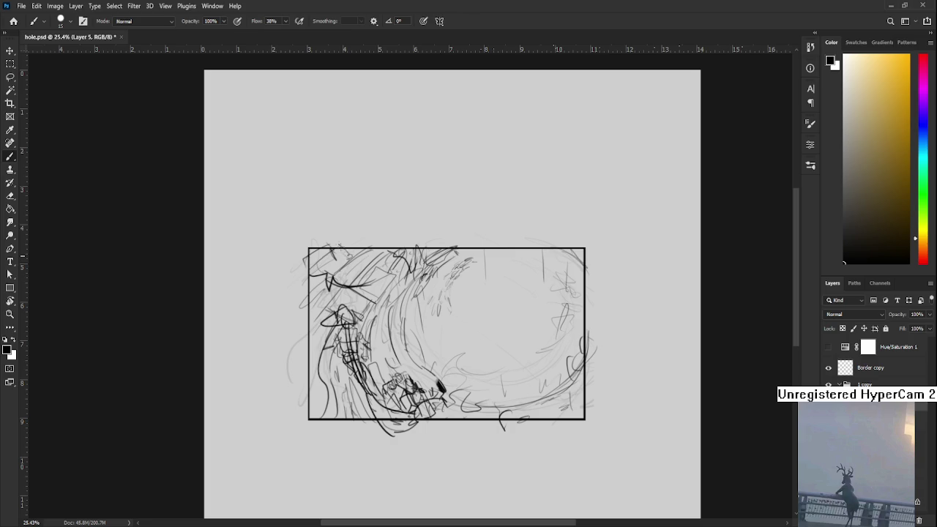
pyautogui.moveTo(558, 360)
pyautogui.mouseDown()
pyautogui.moveTo(507, 375)
pyautogui.moveTo(524, 403)
pyautogui.moveTo(555, 396)
pyautogui.mouseUp()
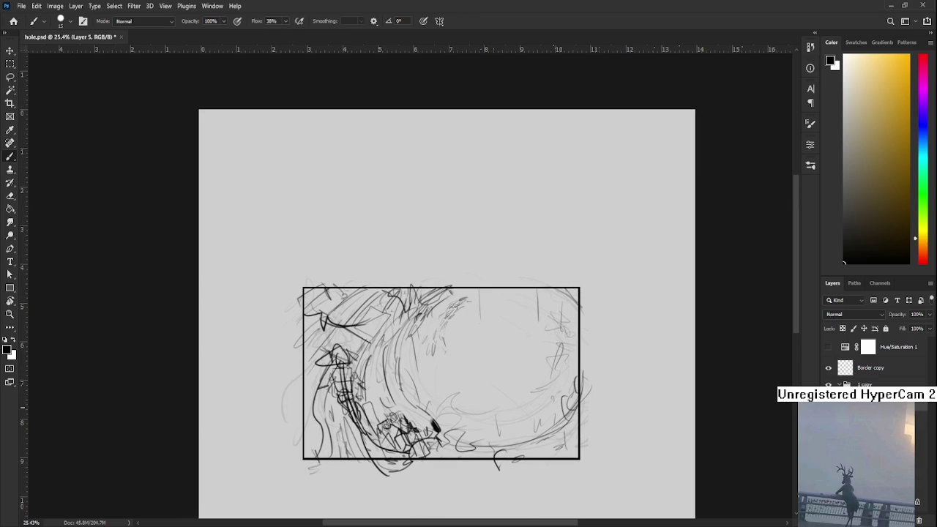
# Zoom around the sketch and clear the current layer selection.
pyautogui.scroll(-1, 489, 355)
pyautogui.scroll(-2, 489, 351)
pyautogui.scroll(-1, 470, 347)
pyautogui.scroll(2, 465, 346)
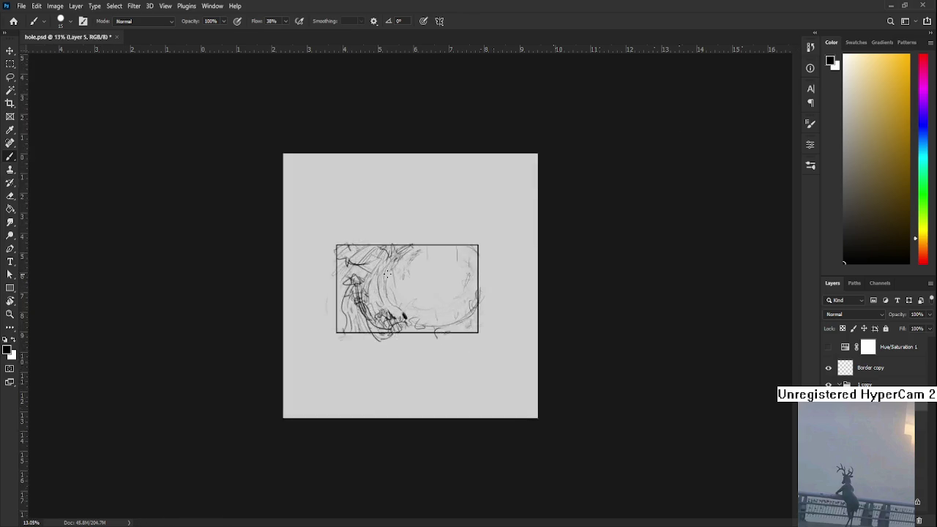
pyautogui.scroll(3, 464, 345)
pyautogui.scroll(-1, 385, 274)
pyautogui.scroll(-1, 386, 273)
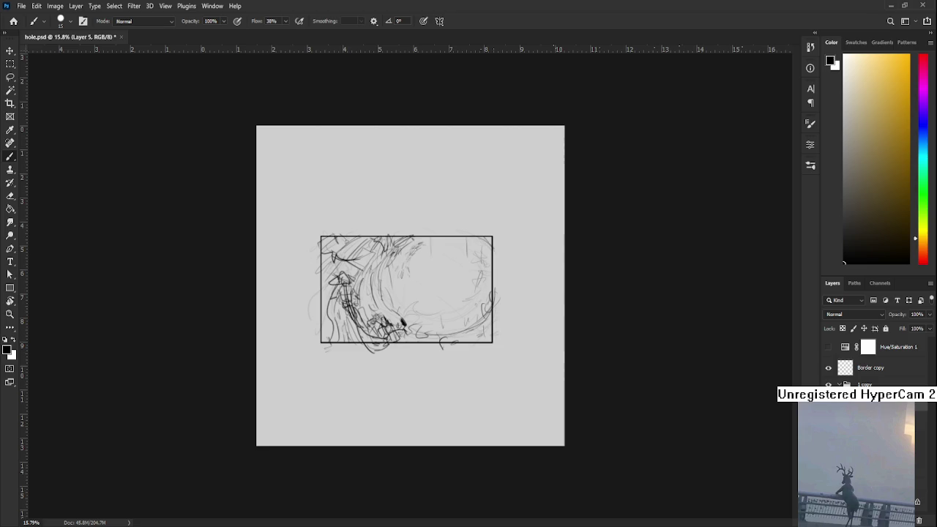
pyautogui.click(857, 440)
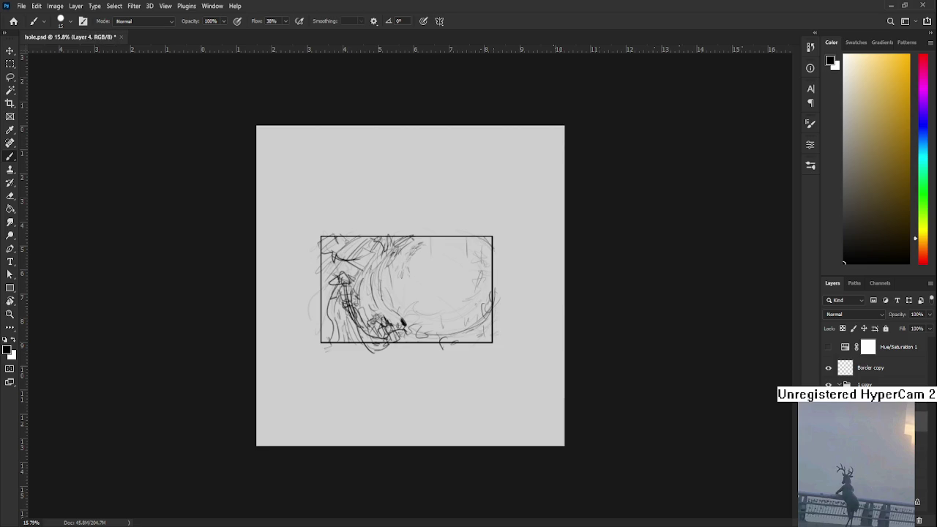
pyautogui.scroll(1, 409, 275)
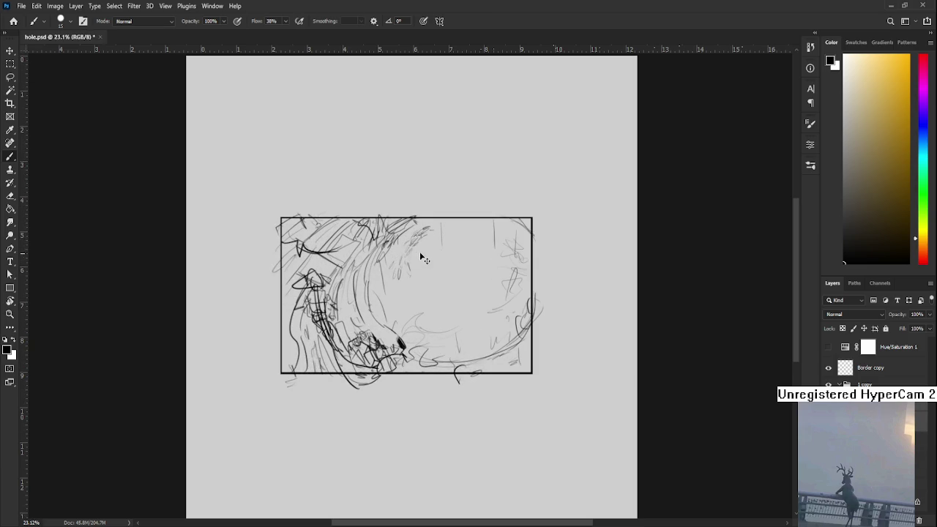
# Skew the panel sketch by pulling its top corners down slightly.
pyautogui.hotkey('ctrl', 't')
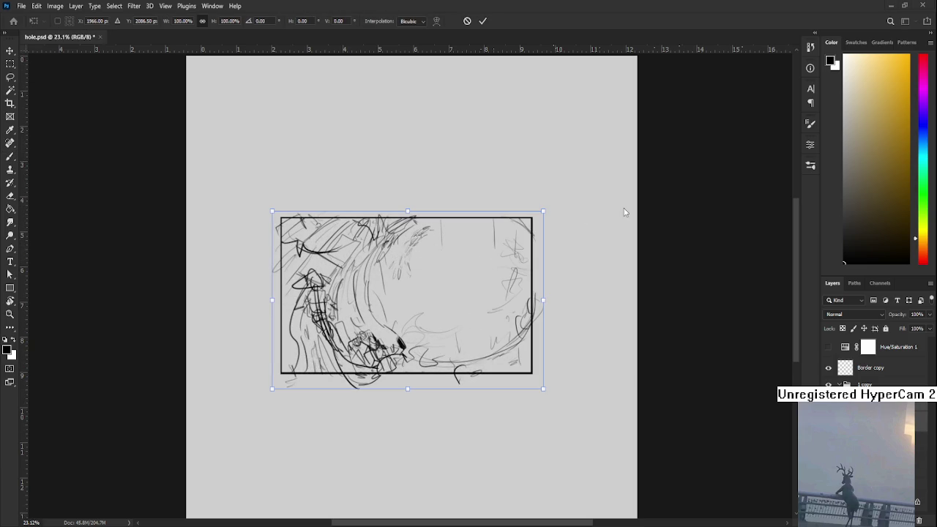
pyautogui.moveTo(544, 211); pyautogui.dragTo(540, 220)
pyautogui.moveTo(272, 213); pyautogui.dragTo(278, 219)
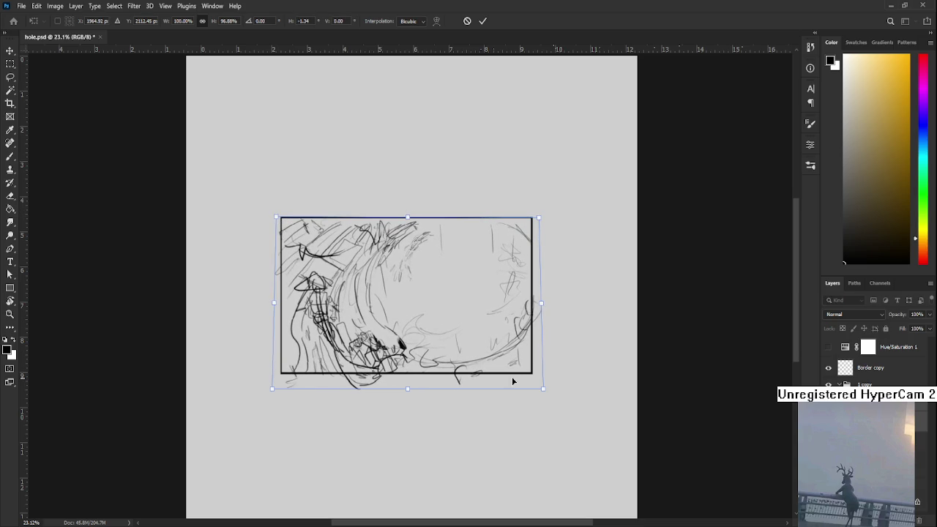
pyautogui.press('Return')
pyautogui.hotkey('ctrl', '-')
pyautogui.scroll(-2, 509, 373)
pyautogui.scroll(3, 509, 374)
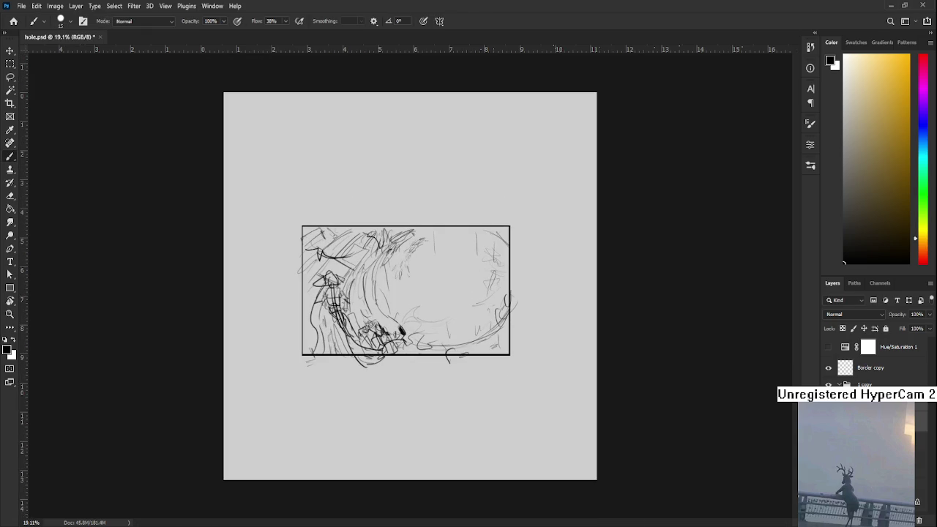
# Scale the rough Layer 4 sketch to about 78%, squashing its height slightly, and resume brushing.
pyautogui.hotkey('ctrl', 't')
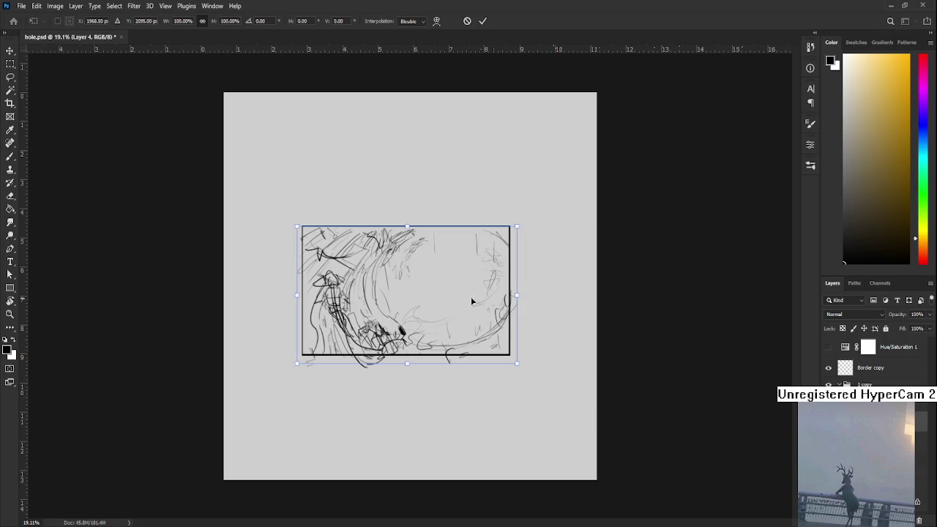
pyautogui.moveTo(514, 229); pyautogui.dragTo(506, 251)
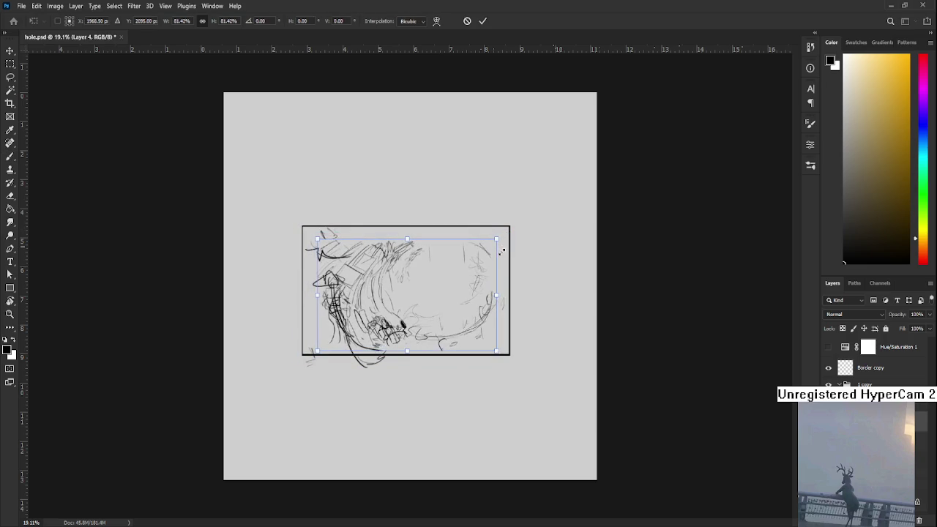
pyautogui.moveTo(505, 251); pyautogui.dragTo(498, 255)
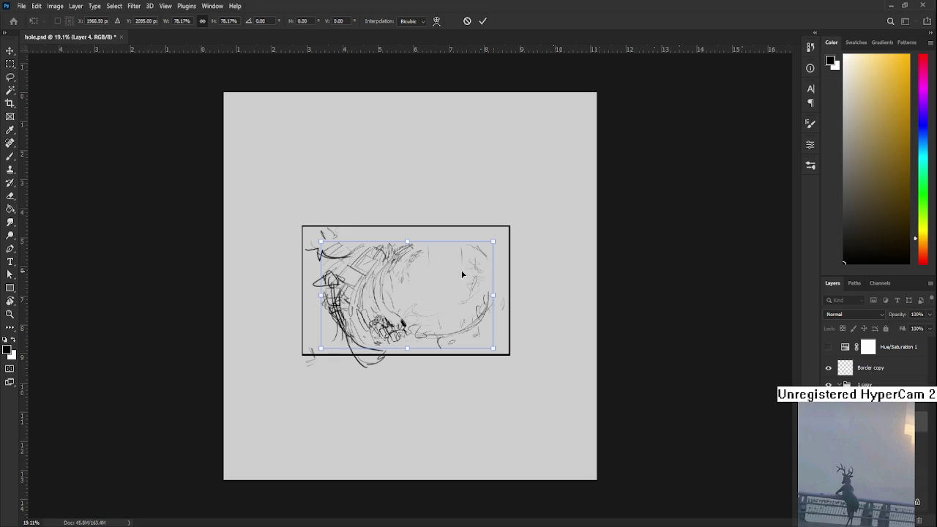
pyautogui.scroll(1, 467, 267)
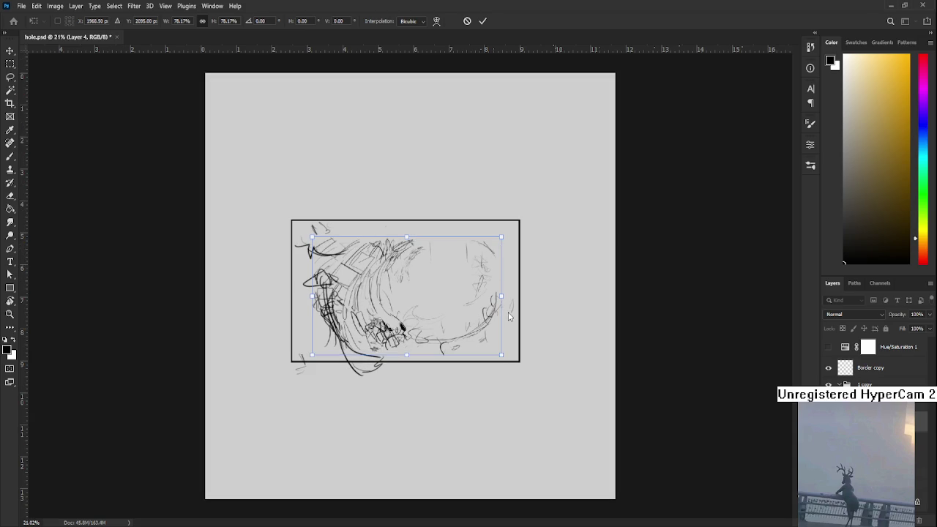
pyautogui.moveTo(402, 239); pyautogui.dragTo(407, 241)
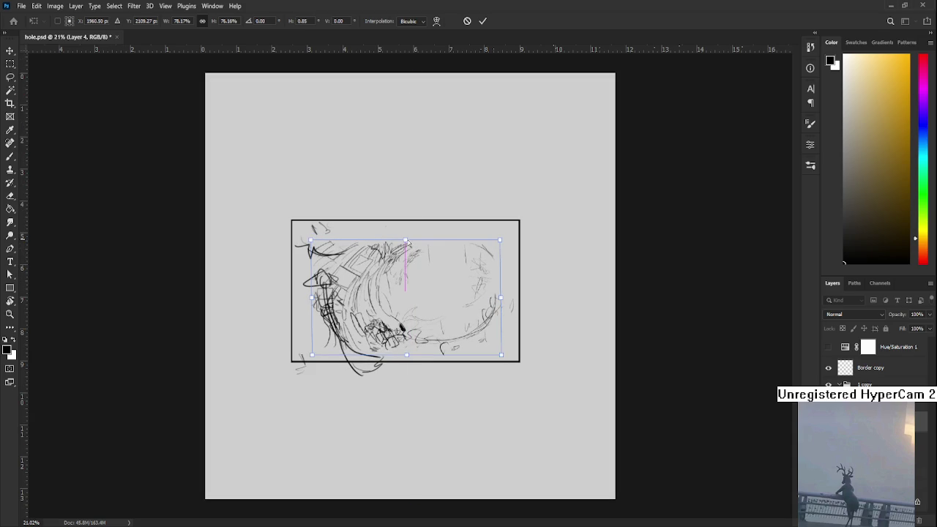
pyautogui.press('Return')
pyautogui.press('b')
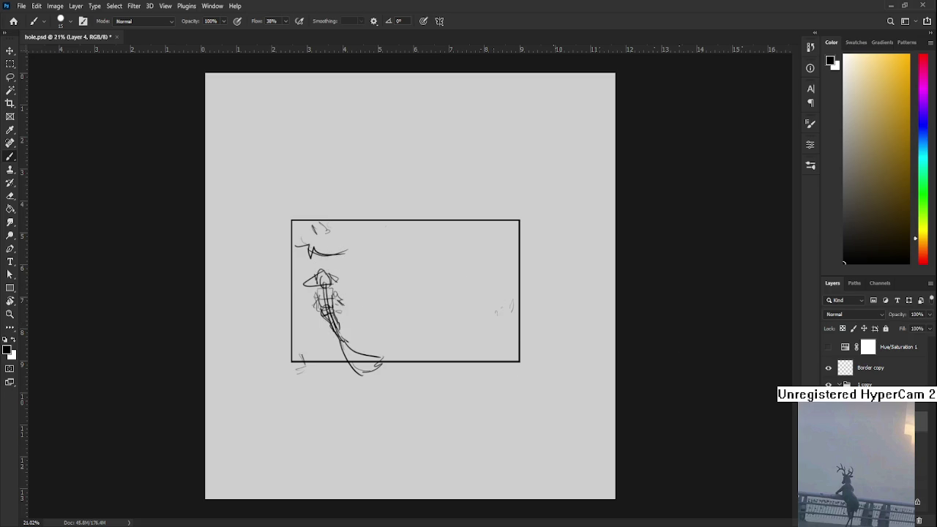
# Sketch faint lines along the top, the left side, and the lower-left and middle of the panel.
pyautogui.moveTo(421, 237)
pyautogui.mouseDown()
pyautogui.moveTo(367, 246)
pyautogui.moveTo(404, 235)
pyautogui.moveTo(387, 229)
pyautogui.moveTo(503, 236)
pyautogui.mouseUp()
pyautogui.moveTo(311, 262)
pyautogui.mouseDown()
pyautogui.moveTo(288, 301)
pyautogui.moveTo(306, 268)
pyautogui.mouseUp()
pyautogui.moveTo(311, 263)
pyautogui.mouseDown()
pyautogui.moveTo(293, 293)
pyautogui.moveTo(300, 325)
pyautogui.mouseUp()
pyautogui.moveTo(316, 323); pyautogui.dragTo(299, 342)
pyautogui.moveTo(293, 313)
pyautogui.mouseDown()
pyautogui.moveTo(313, 308)
pyautogui.moveTo(310, 330)
pyautogui.mouseUp()
pyautogui.moveTo(312, 322)
pyautogui.mouseDown()
pyautogui.moveTo(337, 331)
pyautogui.moveTo(314, 359)
pyautogui.moveTo(324, 340)
pyautogui.mouseUp()
pyautogui.moveTo(325, 359)
pyautogui.mouseDown()
pyautogui.moveTo(344, 345)
pyautogui.moveTo(366, 349)
pyautogui.moveTo(364, 357)
pyautogui.mouseUp()
pyautogui.moveTo(359, 345); pyautogui.dragTo(378, 340)
pyautogui.moveTo(375, 344); pyautogui.dragTo(408, 339)
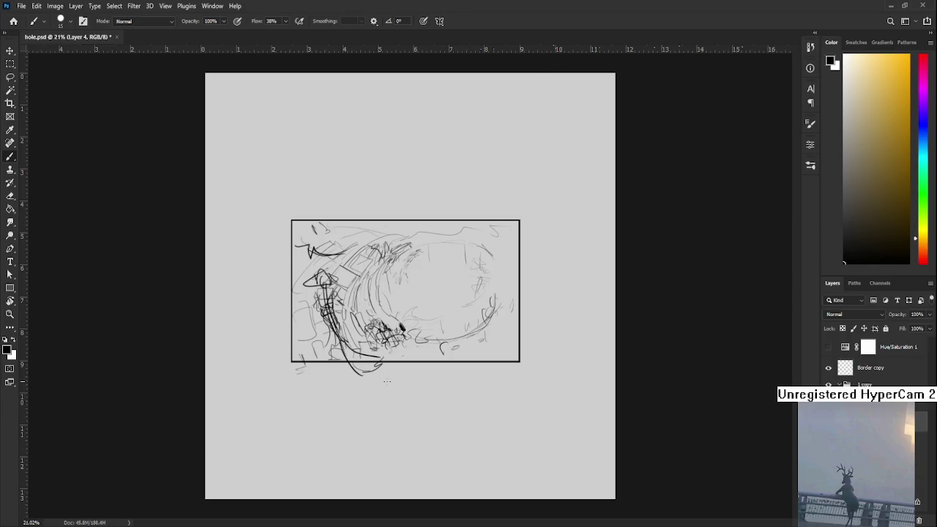
# Add a loop and curve in the lower right and strokes near the top-right, then undo them.
pyautogui.scroll(3, 387, 381)
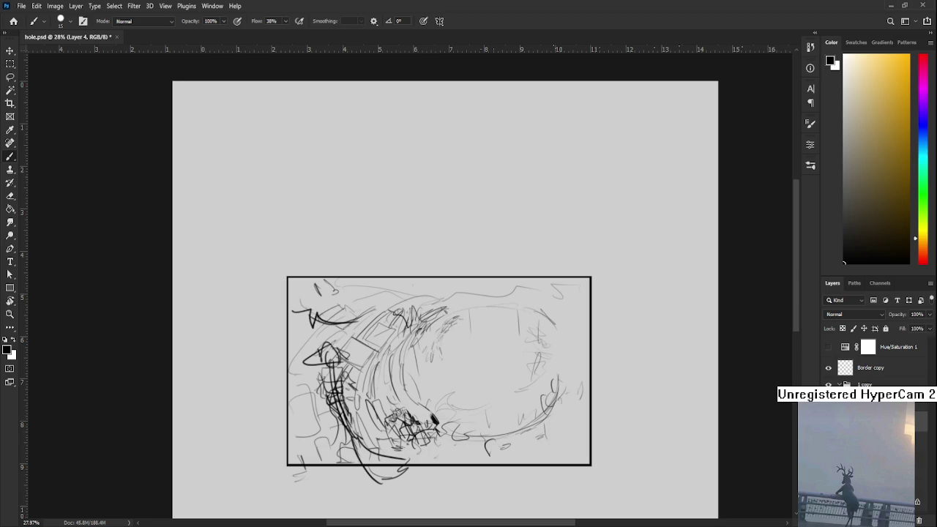
pyautogui.scroll(-1, 501, 378)
pyautogui.scroll(-1, 501, 378)
pyautogui.moveTo(496, 378)
pyautogui.mouseDown()
pyautogui.moveTo(513, 390)
pyautogui.moveTo(502, 396)
pyautogui.moveTo(535, 369)
pyautogui.moveTo(584, 378)
pyautogui.moveTo(564, 340)
pyautogui.moveTo(590, 337)
pyautogui.moveTo(574, 371)
pyautogui.moveTo(579, 338)
pyautogui.mouseUp()
pyautogui.moveTo(562, 285)
pyautogui.mouseDown()
pyautogui.moveTo(549, 268)
pyautogui.moveTo(520, 260)
pyautogui.moveTo(560, 269)
pyautogui.mouseUp()
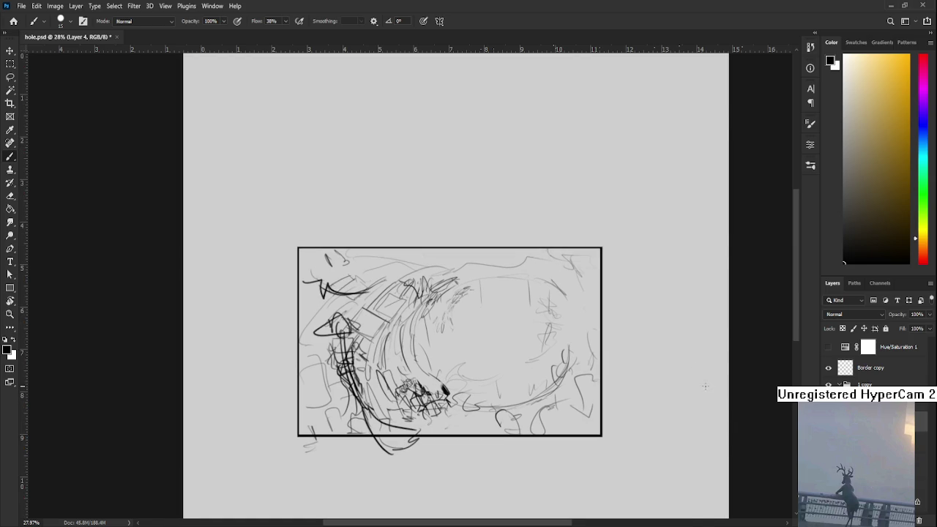
pyautogui.hotkey('ctrl', 'z')
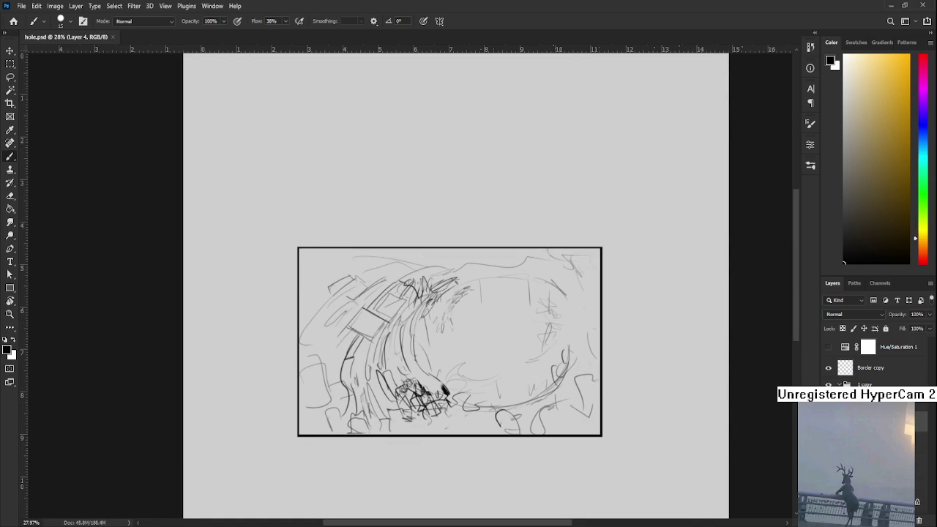
# Restore the undone strokes, lasso an oval at the top-left, and undo an extra new layer.
pyautogui.hotkey('ctrl', 'shift', 'z')
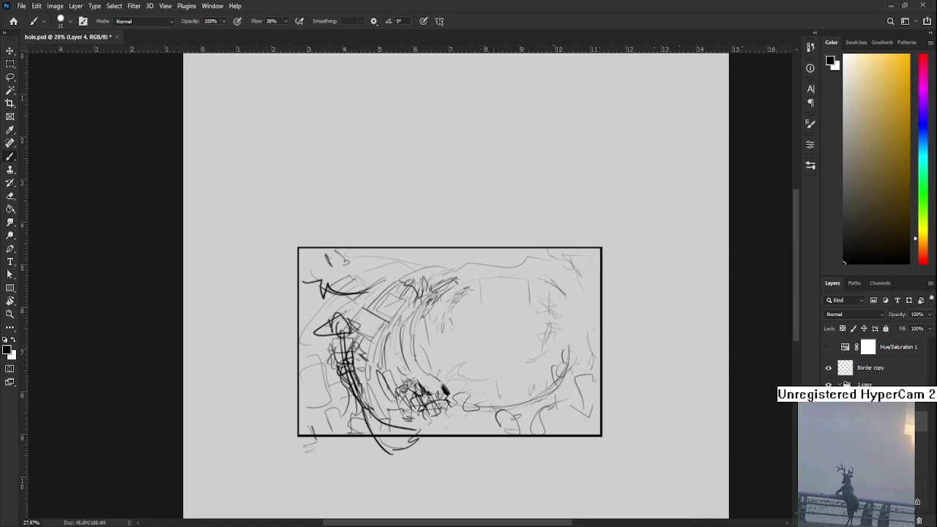
pyautogui.press('l')
pyautogui.moveTo(381, 304); pyautogui.dragTo(385, 301)
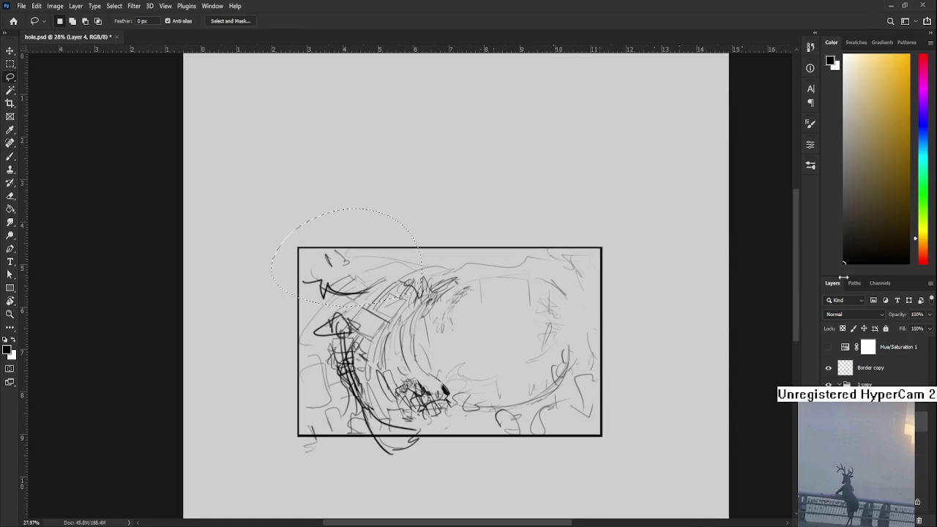
pyautogui.hotkey('ctrl', 'shift', 'alt', 'n')
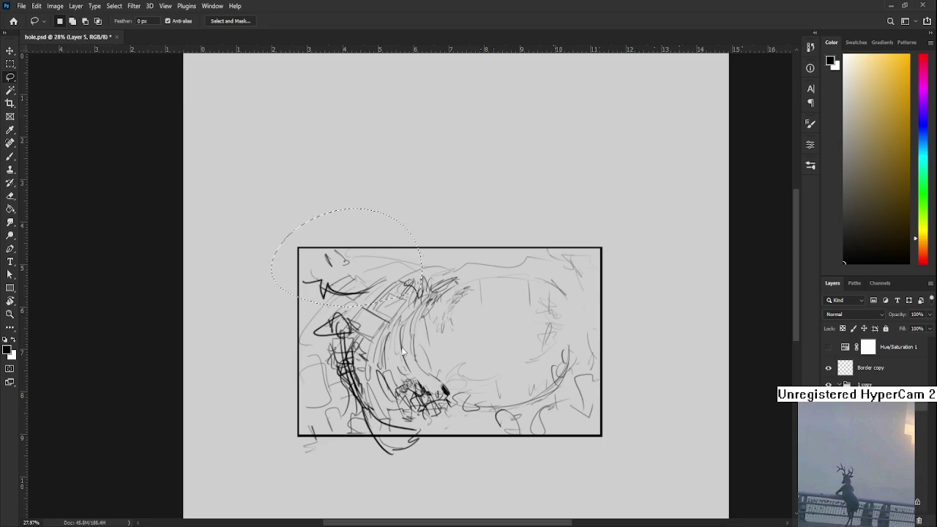
pyautogui.hotkey('ctrl', 'd')
pyautogui.hotkey('ctrl', 'shift', 'alt', 'n')
pyautogui.hotkey('ctrl', 'z')
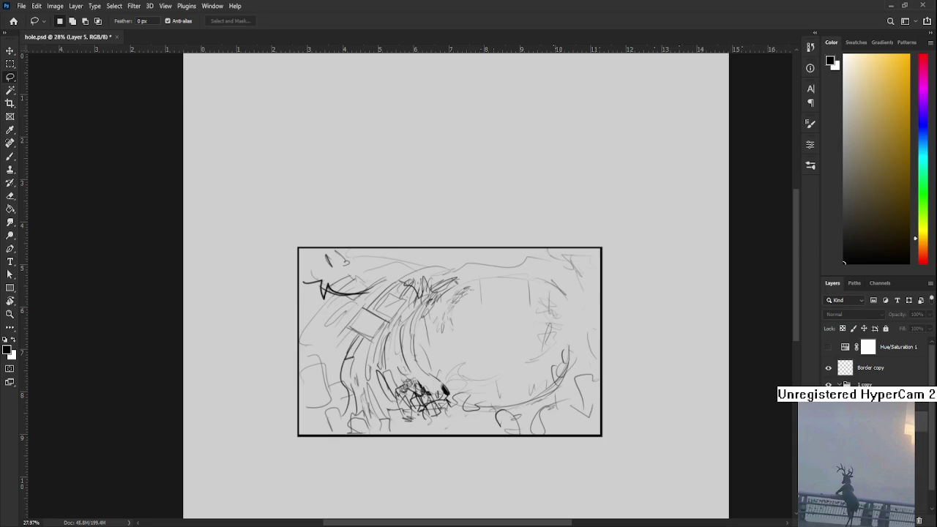
# Compare the sketch with and without the bold dark strokes, leaving them restored.
pyautogui.hotkey('ctrl', 'z')
pyautogui.hotkey('ctrl', 'shift', 'z')
pyautogui.scroll(2, 482, 360)
pyautogui.scroll(-2, 485, 364)
pyautogui.scroll(-1, 440, 253)
pyautogui.scroll(-1, 440, 253)
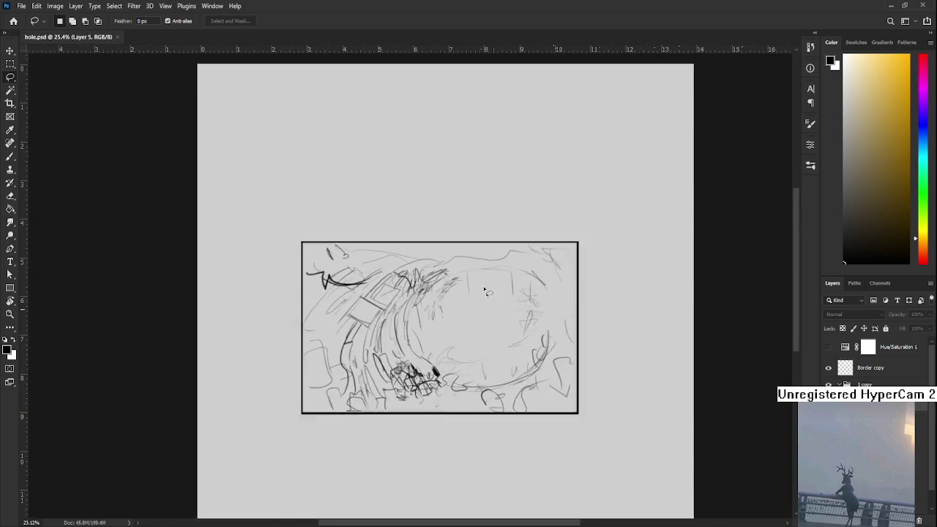
pyautogui.scroll(-1, 440, 252)
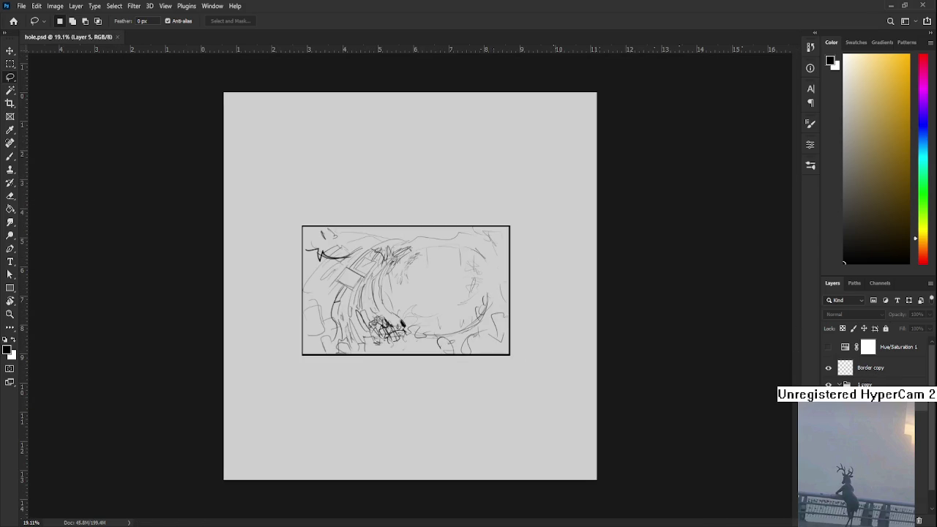
pyautogui.hotkey('ctrl', 'z')
pyautogui.hotkey('ctrl', 'shift', 'z')
# Select the '1 copy' sketch group and skew its right side slightly.
pyautogui.click(879, 385)
pyautogui.click(829, 385)
pyautogui.click(828, 385)
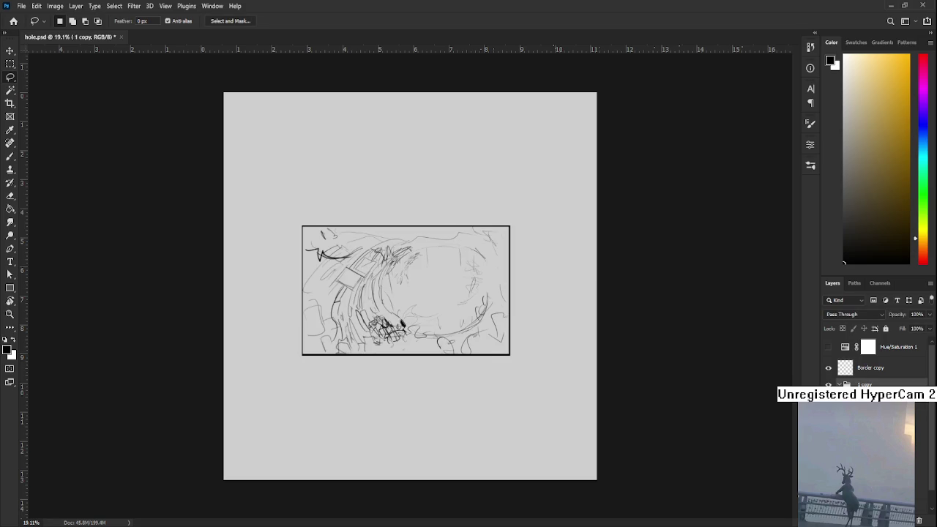
pyautogui.hotkey('ctrl', 't')
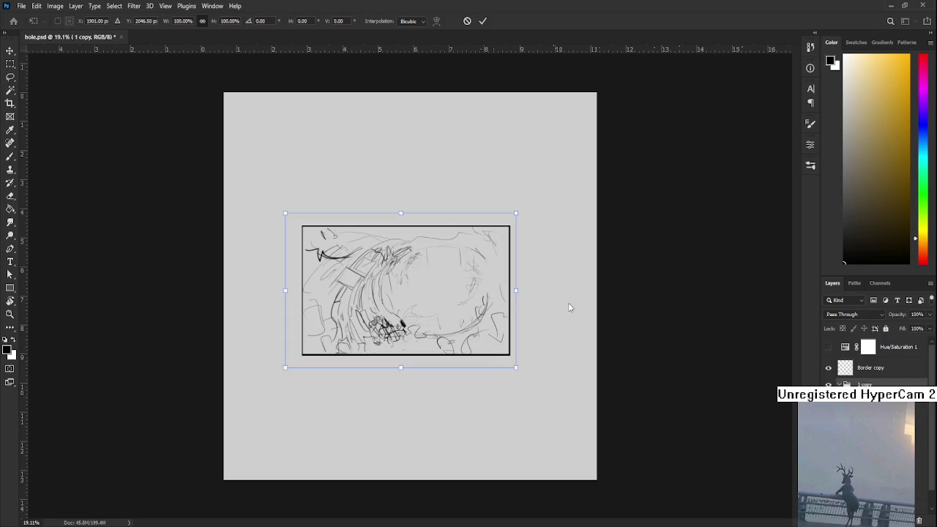
pyautogui.moveTo(517, 217); pyautogui.dragTo(514, 219)
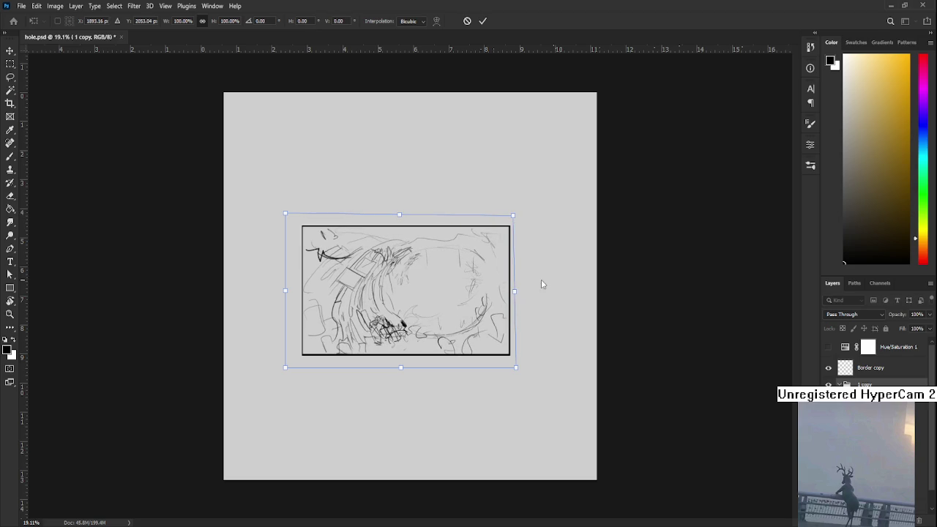
pyautogui.hotkey('ctrl', 'z')
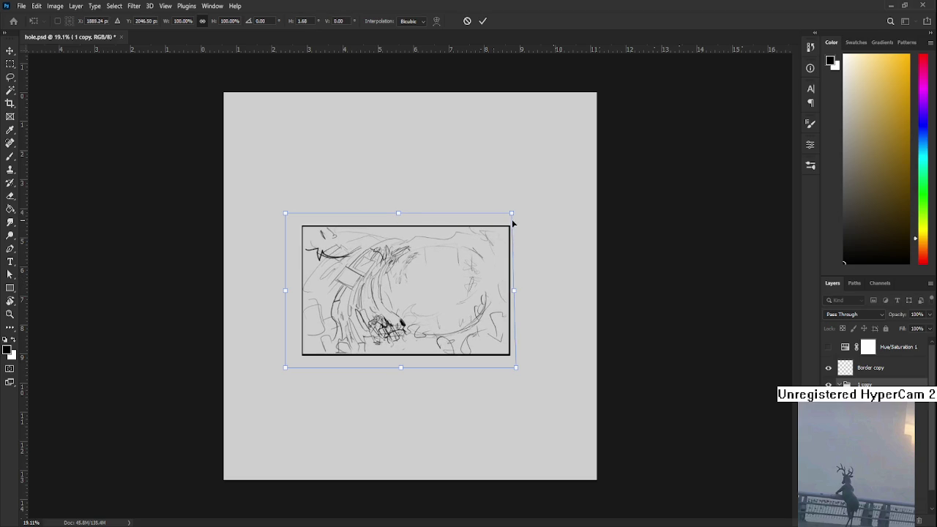
pyautogui.moveTo(516, 368); pyautogui.dragTo(521, 378)
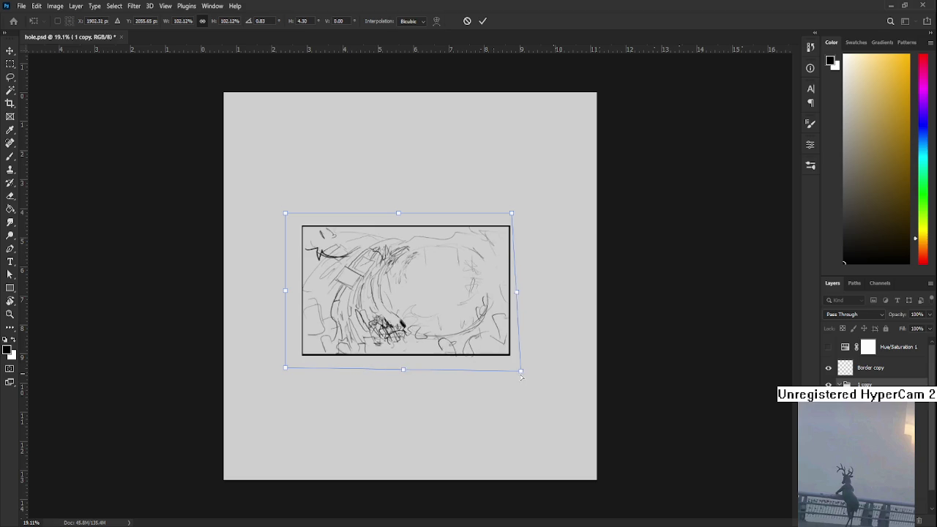
pyautogui.press('Return')
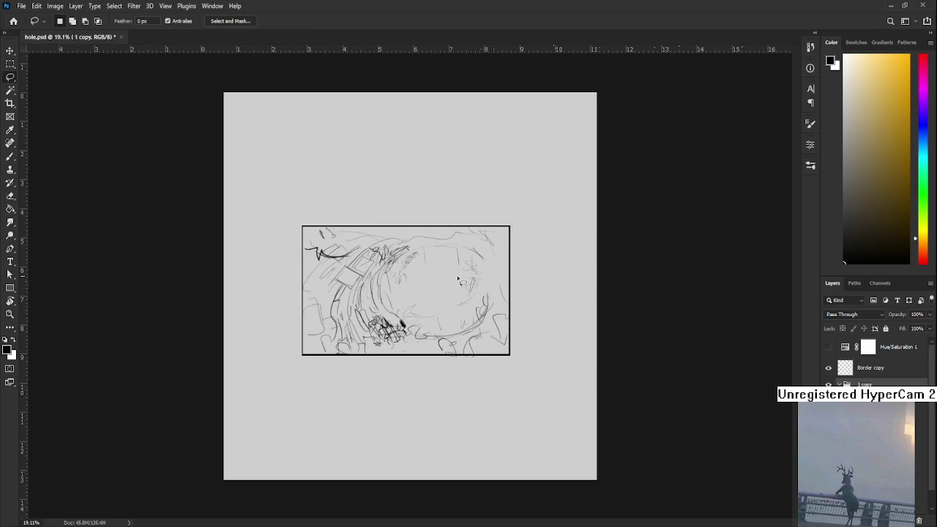
# Scale the '1 copy' sketch group up to about 130%.
pyautogui.scroll(2, 457, 276)
pyautogui.hotkey('ctrl', 't')
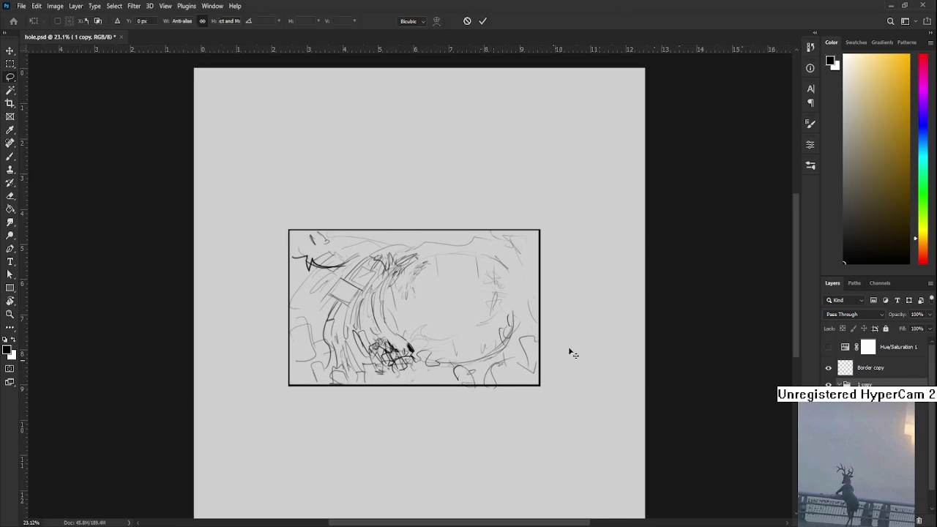
pyautogui.scroll(-2, 521, 362)
pyautogui.moveTo(510, 359); pyautogui.dragTo(534, 394)
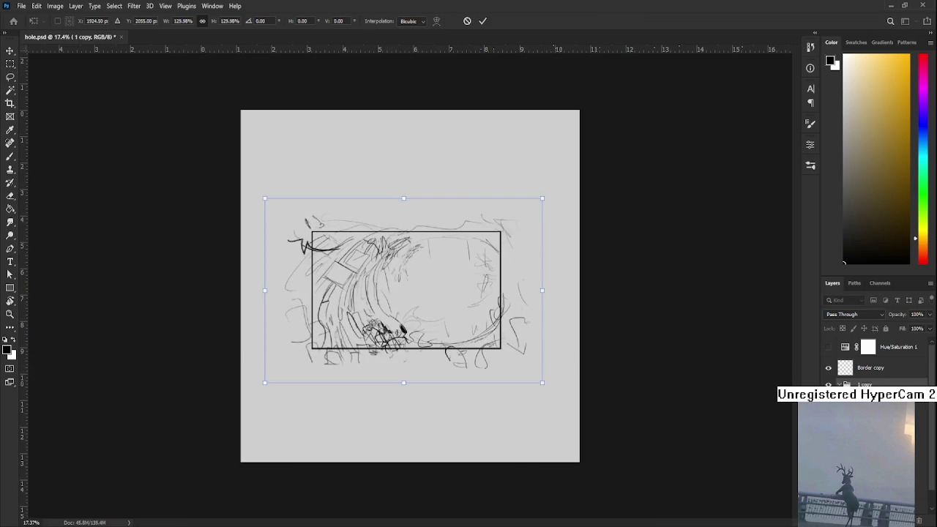
pyautogui.press('Escape')
# Enlarge the Border copy frame to 137% around the sketch and recentre the panel.
pyautogui.click(871, 368)
pyautogui.hotkey('ctrl', 't')
pyautogui.moveTo(512, 359); pyautogui.dragTo(542, 407)
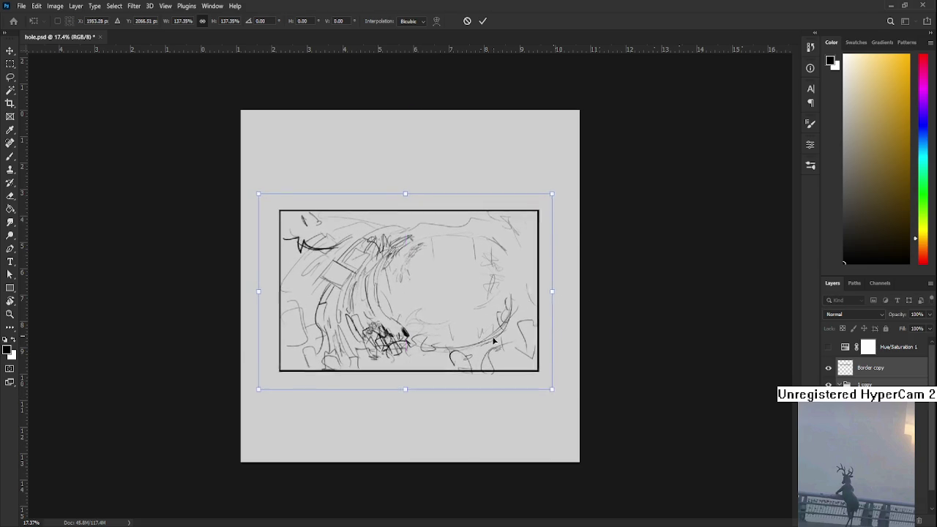
pyautogui.press('Return')
pyautogui.scroll(2, 452, 309)
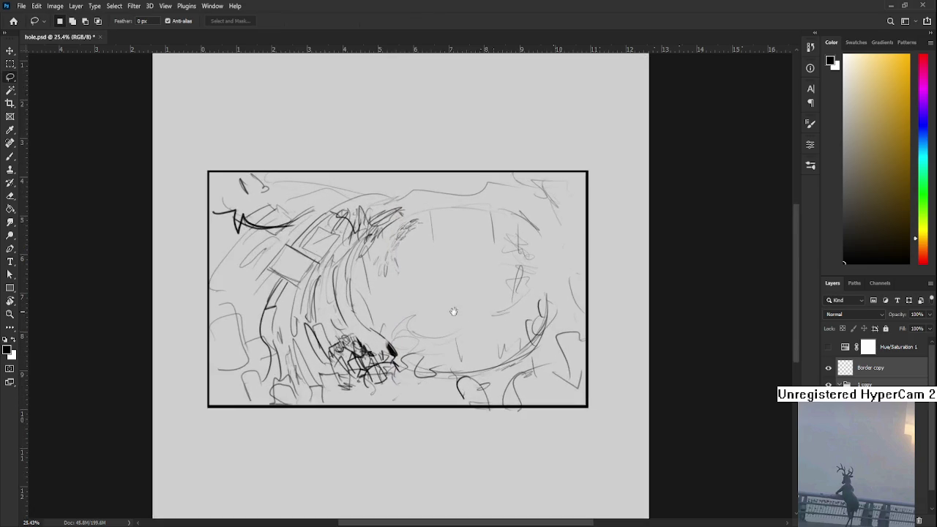
pyautogui.moveTo(451, 335); pyautogui.dragTo(420, 323)
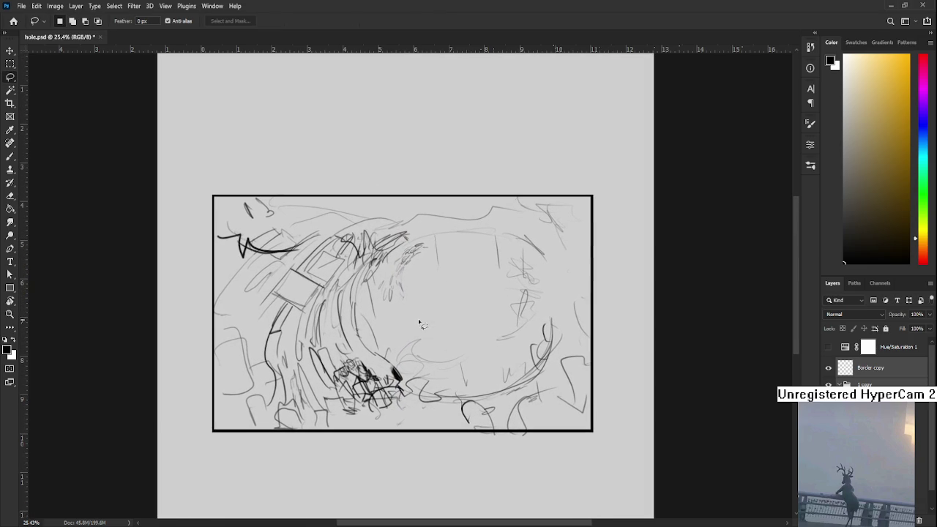
pyautogui.click(872, 410)
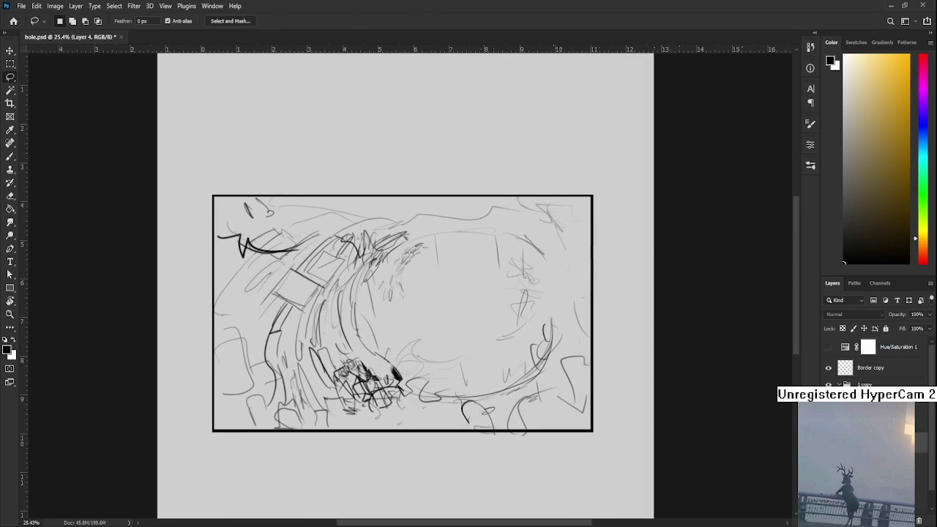
pyautogui.moveTo(872, 410); pyautogui.dragTo(917, 518)
pyautogui.moveTo(218, 169)
pyautogui.mouseDown()
pyautogui.moveTo(239, 171)
pyautogui.moveTo(616, 432)
pyautogui.mouseUp()
# Restore the panel frame selection, pick a teal and fill the panel background with it.
pyautogui.press('m')
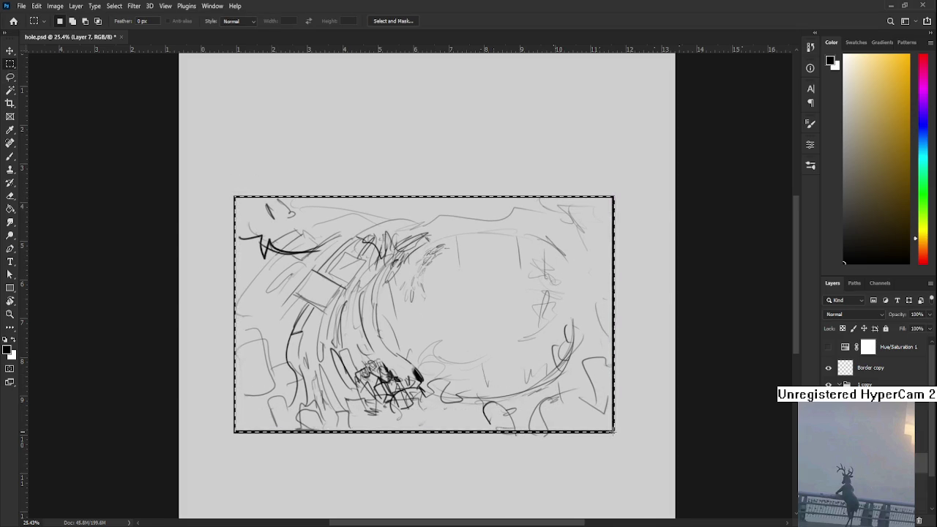
pyautogui.hotkey('ctrl', 'd')
pyautogui.click(923, 135)
pyautogui.moveTo(916, 135); pyautogui.dragTo(915, 156)
pyautogui.hotkey('ctrl', 'shift', 'd')
pyautogui.click(874, 145)
pyautogui.press('g')
pyautogui.click(399, 333)
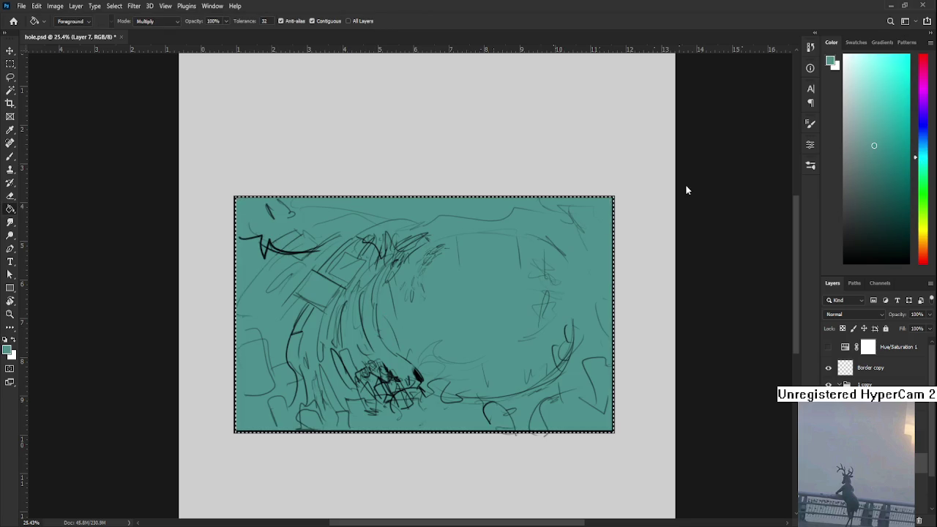
# Try other teal shades in the panel, undoing each fill.
pyautogui.hotkey('ctrl', 'z')
pyautogui.click(870, 164)
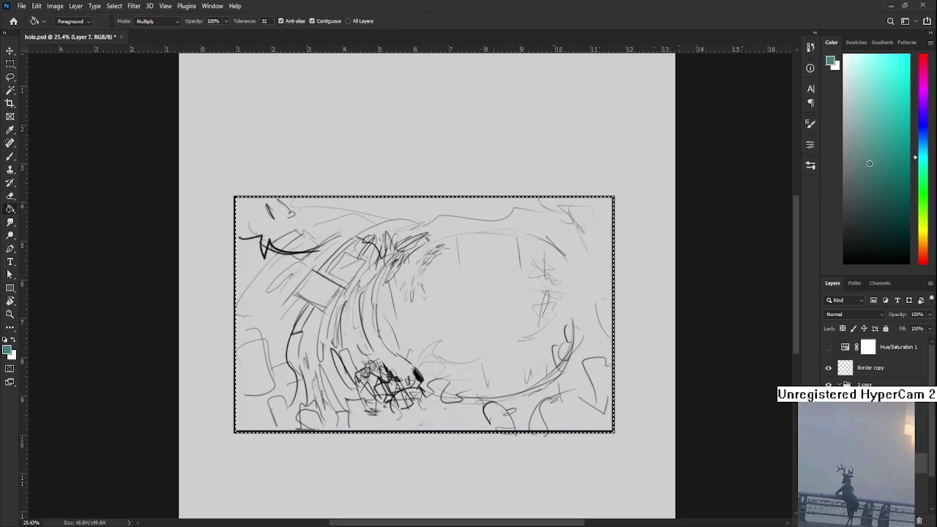
pyautogui.click(437, 381)
pyautogui.hotkey('ctrl', 'z')
pyautogui.moveTo(870, 165); pyautogui.dragTo(859, 120)
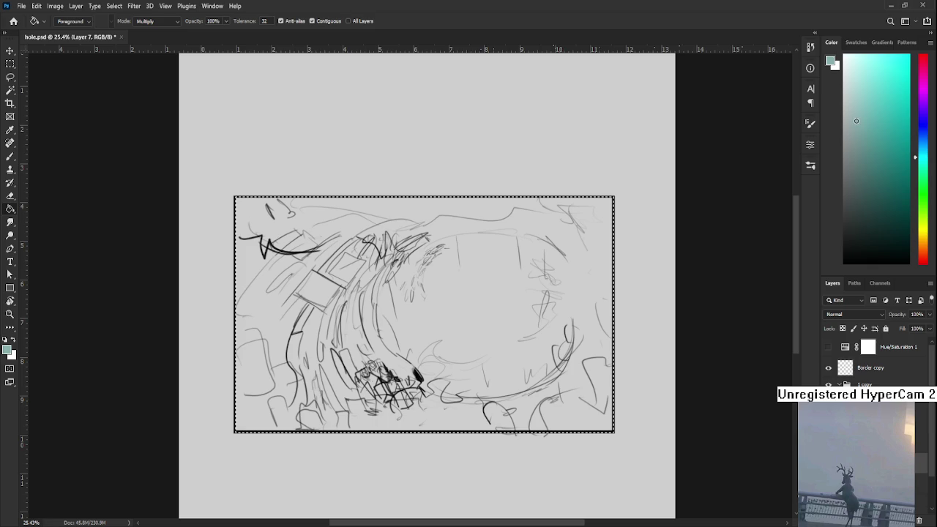
pyautogui.click(395, 314)
pyautogui.scroll(-1, 395, 315)
pyautogui.scroll(2, 394, 315)
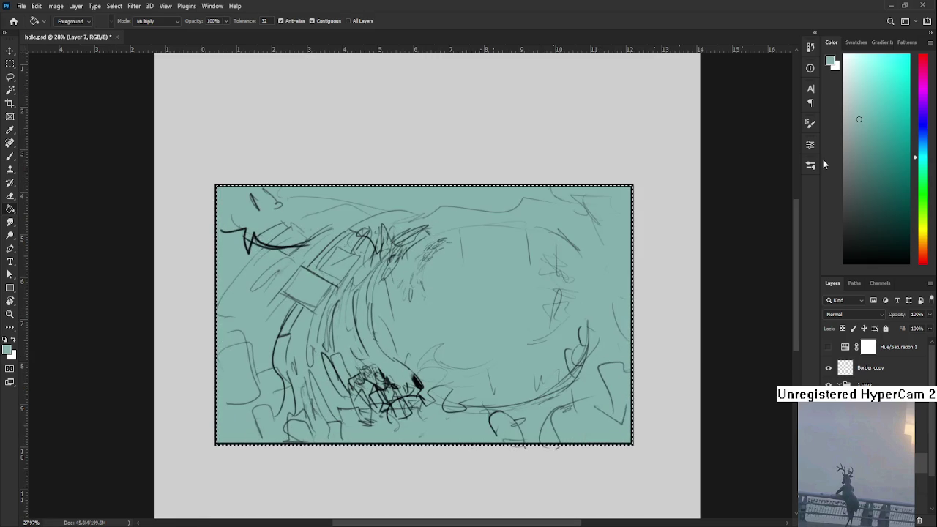
pyautogui.hotkey('ctrl', 'z')
# Settle on a slightly adjusted lighter teal and refill the panel background.
pyautogui.moveTo(860, 119); pyautogui.dragTo(862, 129)
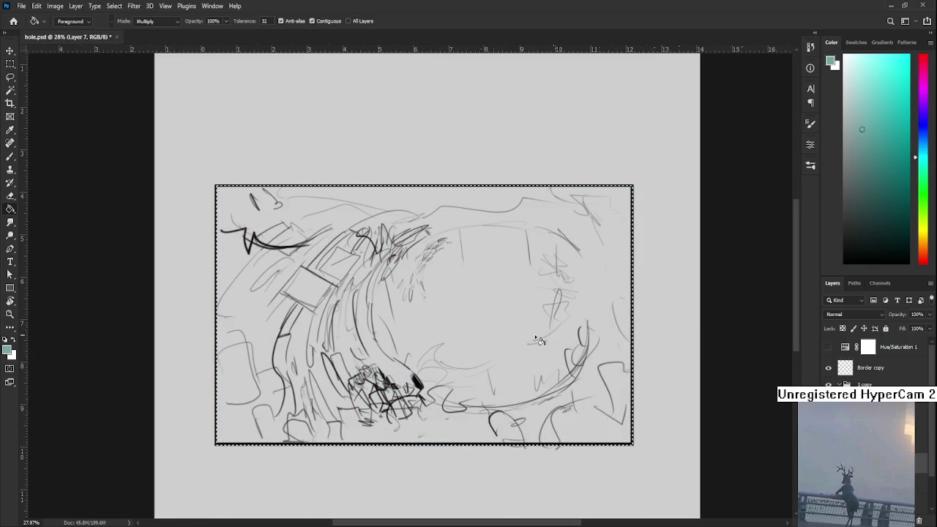
pyautogui.click(536, 337)
pyautogui.hotkey('ctrl', 'z')
pyautogui.moveTo(862, 129); pyautogui.dragTo(863, 118)
pyautogui.click(450, 333)
pyautogui.scroll(-1, 451, 335)
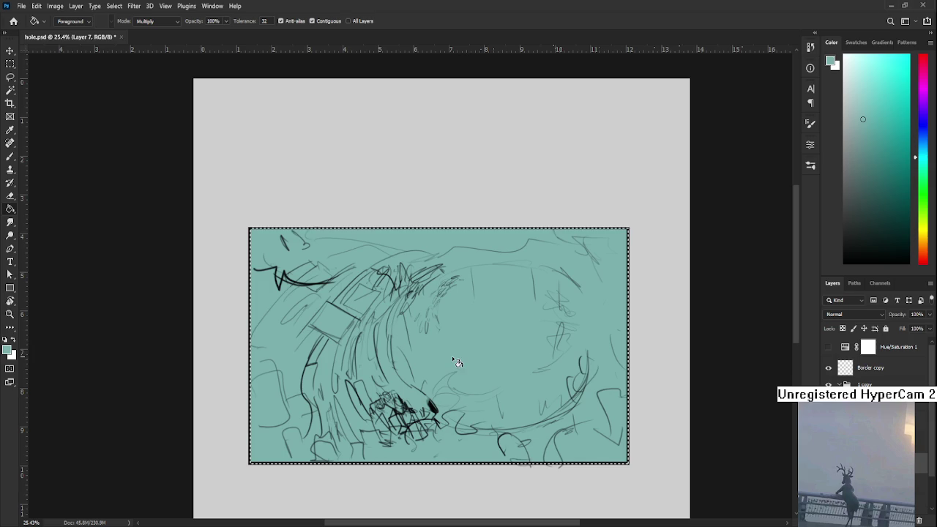
pyautogui.hotkey('ctrl', 'z')
pyautogui.click(866, 119)
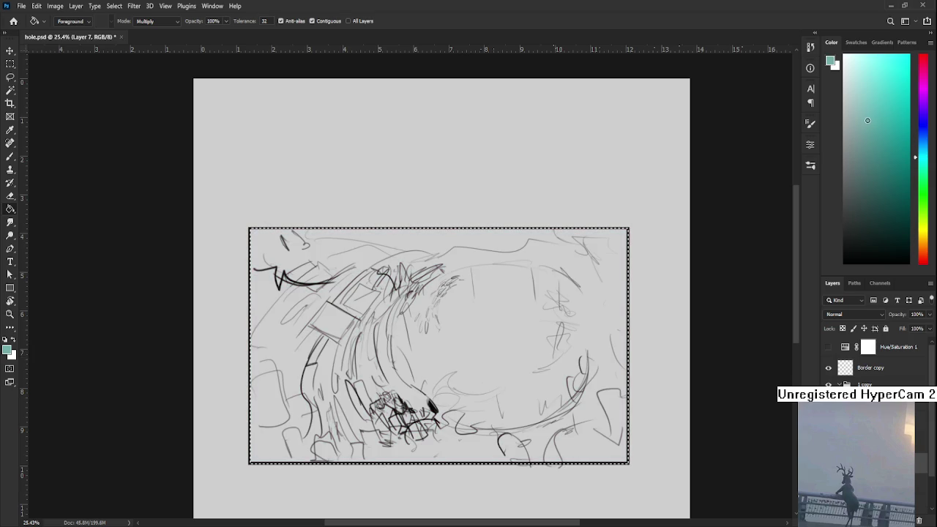
pyautogui.click(408, 351)
# Deselect the panel, add a new layer, and ready a near-black brush.
pyautogui.press('l')
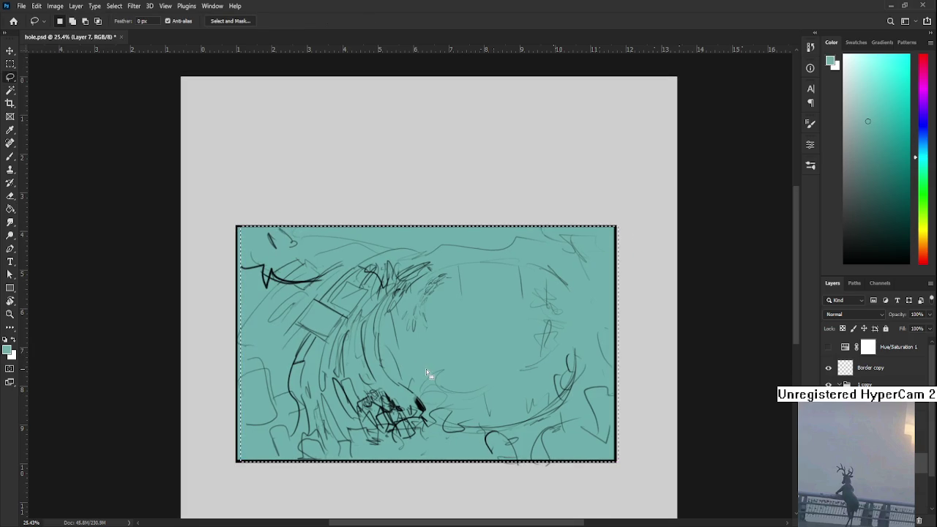
pyautogui.hotkey('ctrl', 'd')
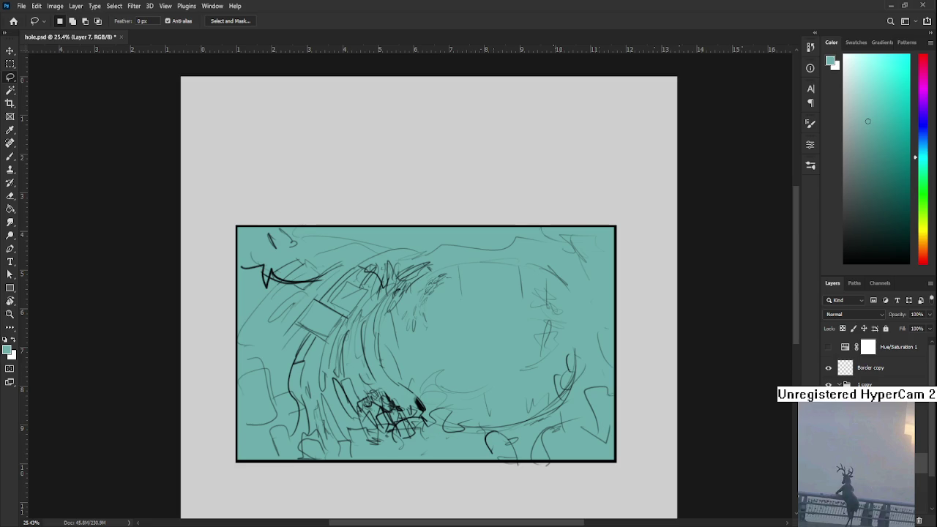
pyautogui.hotkey('ctrl', 'shift', 'alt', 'n')
pyautogui.scroll(1, 462, 323)
pyautogui.press('b')
pyautogui.moveTo(857, 220)
pyautogui.mouseDown()
pyautogui.moveTo(835, 253)
pyautogui.moveTo(841, 271)
pyautogui.mouseUp()
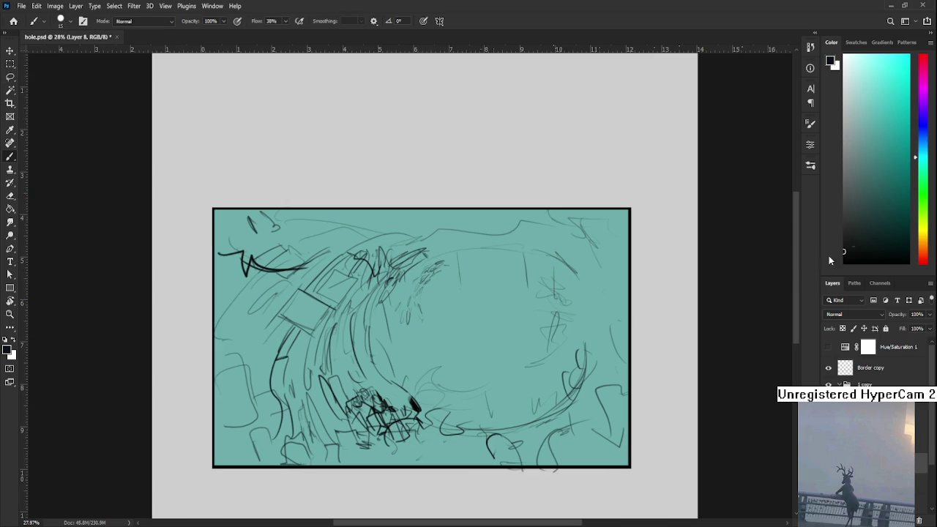
# Paint a large black hole over the panel's right half and trim its edges.
pyautogui.press(']')
pyautogui.press(']')
pyautogui.press(']')
pyautogui.moveTo(487, 308)
pyautogui.mouseDown()
pyautogui.moveTo(464, 376)
pyautogui.moveTo(488, 316)
pyautogui.moveTo(412, 339)
pyautogui.moveTo(429, 297)
pyautogui.moveTo(385, 322)
pyautogui.moveTo(388, 363)
pyautogui.moveTo(429, 376)
pyautogui.moveTo(465, 410)
pyautogui.moveTo(501, 416)
pyautogui.moveTo(537, 387)
pyautogui.moveTo(495, 389)
pyautogui.moveTo(554, 391)
pyautogui.moveTo(561, 316)
pyautogui.moveTo(525, 326)
pyautogui.moveTo(506, 274)
pyautogui.moveTo(437, 272)
pyautogui.moveTo(535, 260)
pyautogui.moveTo(578, 297)
pyautogui.moveTo(556, 285)
pyautogui.moveTo(583, 373)
pyautogui.moveTo(568, 410)
pyautogui.mouseUp()
pyautogui.press('e')
pyautogui.moveTo(597, 306)
pyautogui.mouseDown()
pyautogui.moveTo(601, 344)
pyautogui.moveTo(549, 256)
pyautogui.mouseUp()
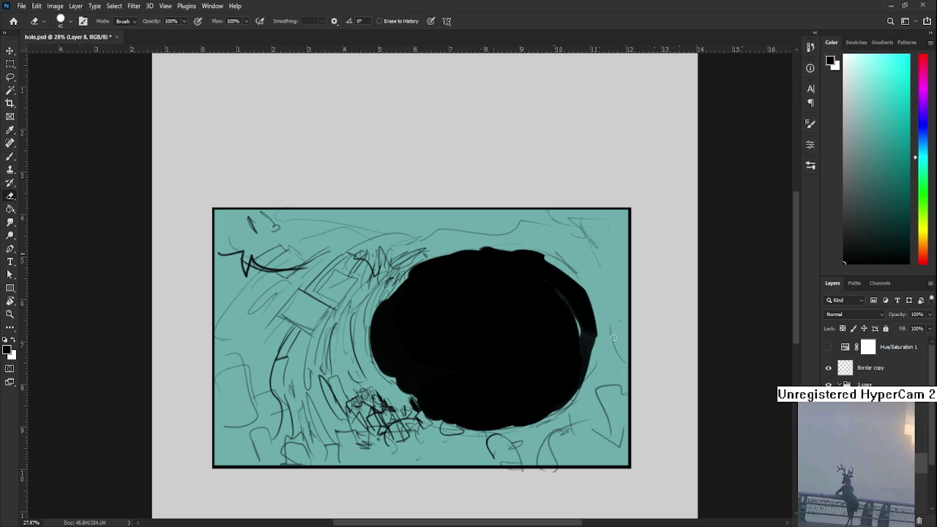
pyautogui.moveTo(602, 340); pyautogui.dragTo(560, 260)
pyautogui.moveTo(599, 315); pyautogui.dragTo(485, 235)
pyautogui.press('b')
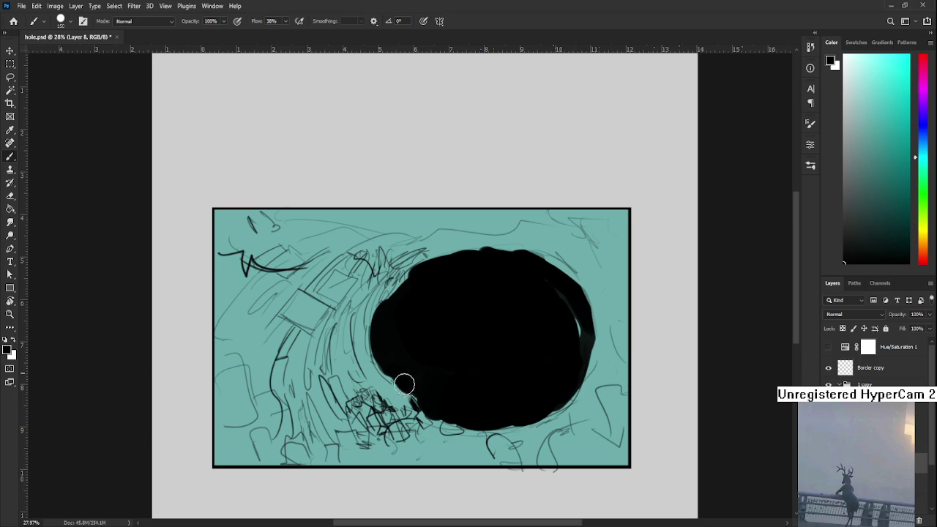
pyautogui.moveTo(569, 330); pyautogui.dragTo(563, 358)
# Set the hole layer's opacity to 83%.
pyautogui.scroll(-2, 570, 366)
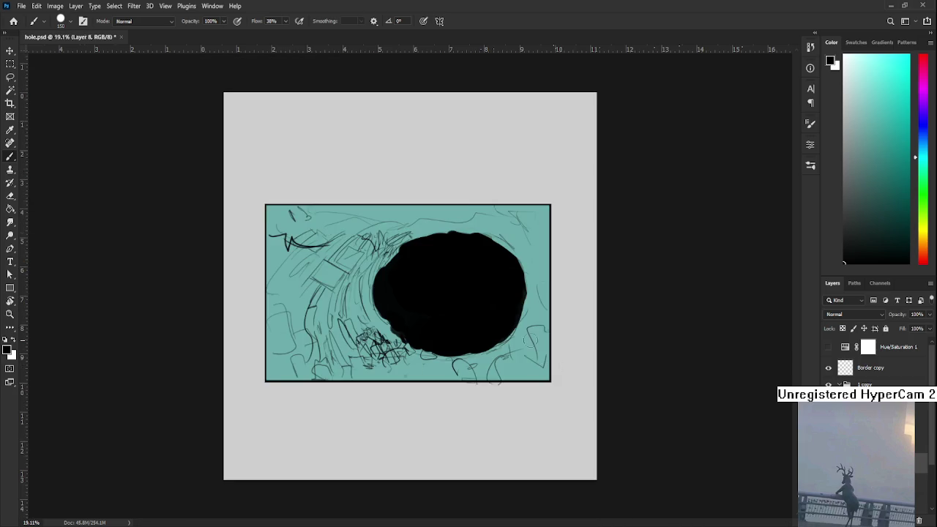
pyautogui.scroll(1, 570, 366)
pyautogui.write('80')
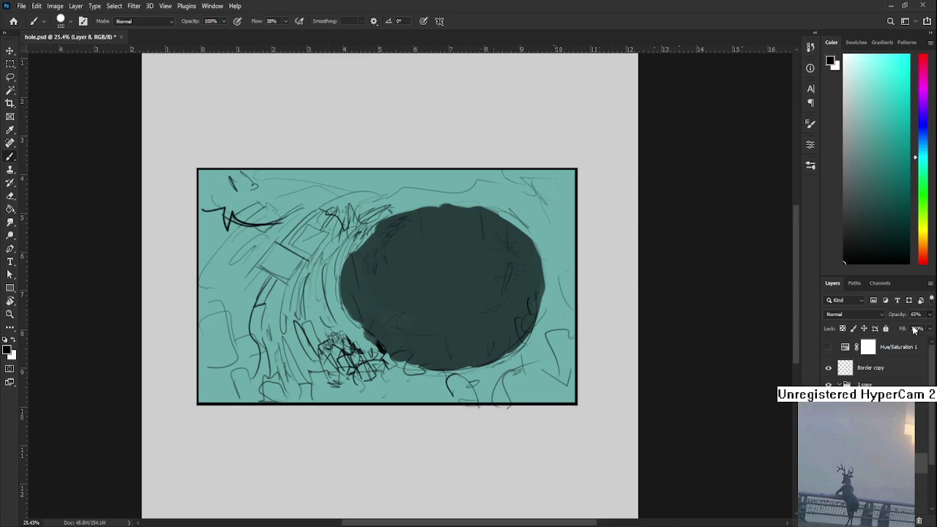
pyautogui.write('87')
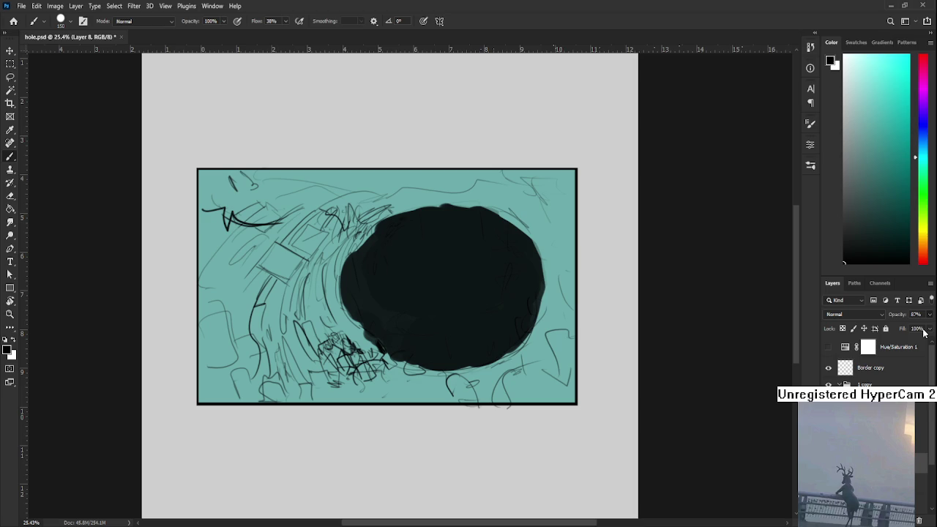
pyautogui.scroll(-1, 460, 328)
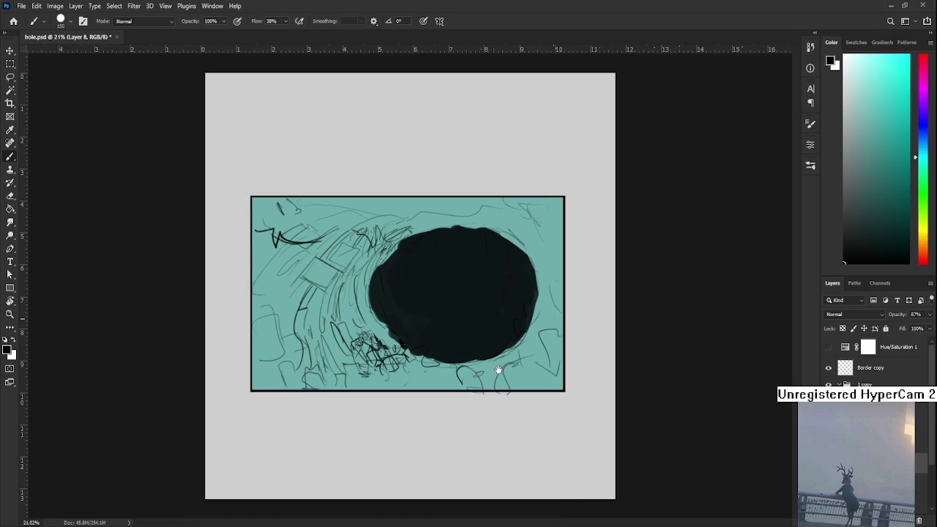
pyautogui.scroll(1, 459, 327)
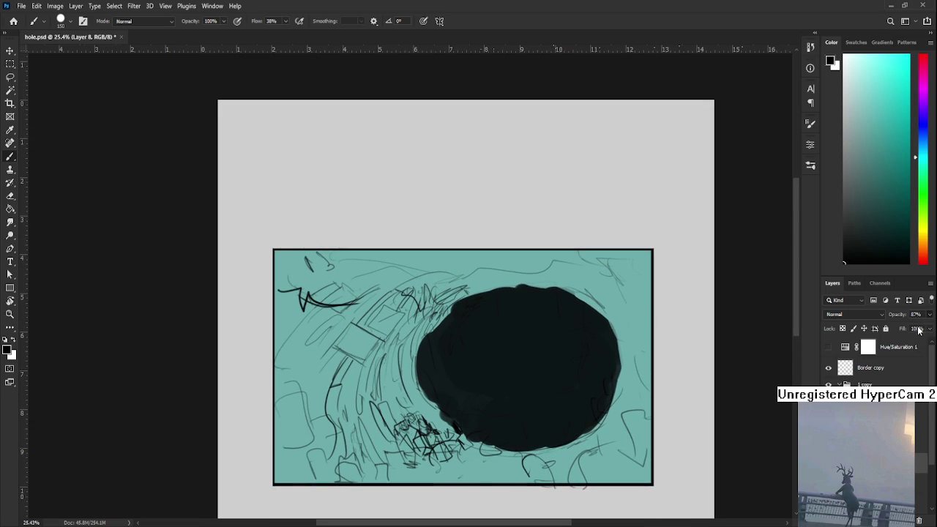
pyautogui.moveTo(930, 315); pyautogui.dragTo(924, 334)
pyautogui.moveTo(480, 484); pyautogui.dragTo(469, 456)
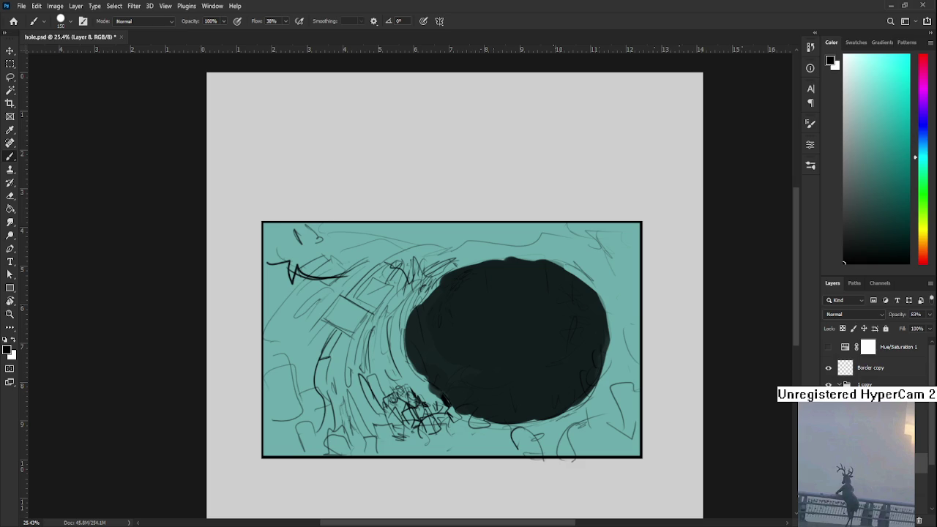
# Make Layer 7 active again and dab a light grey test mark in the hole.
pyautogui.hotkey('alt', '[')
pyautogui.scroll(2, 475, 367)
pyautogui.moveTo(475, 368); pyautogui.dragTo(508, 377)
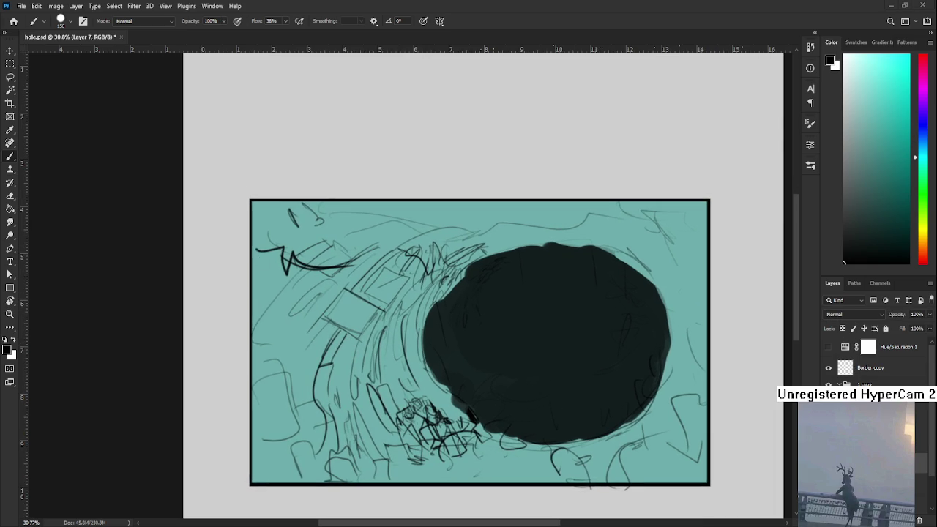
pyautogui.scroll(1, 408, 365)
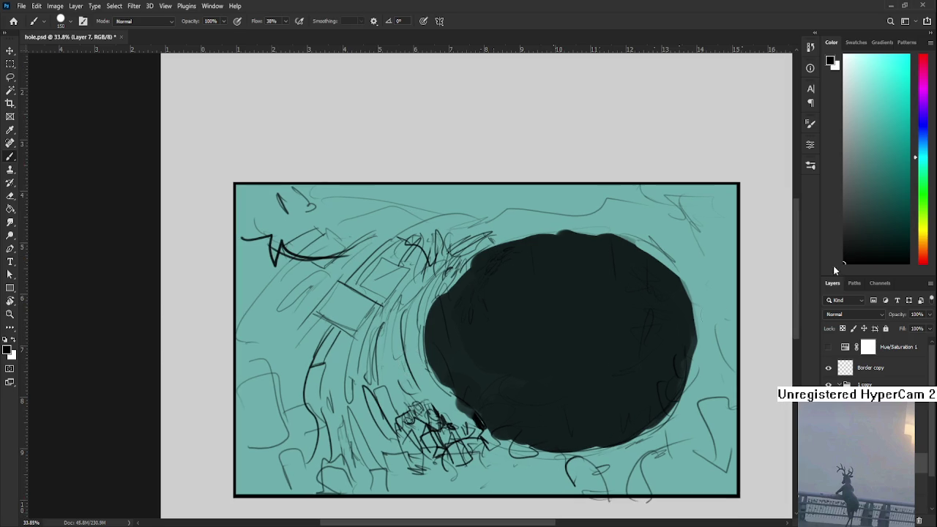
pyautogui.moveTo(869, 229); pyautogui.dragTo(837, 106)
pyautogui.click(521, 336)
# Remove the grey mark and try a brownish-red patch over the small boxes.
pyautogui.scroll(-3, 468, 360)
pyautogui.hotkey('ctrl', 'z')
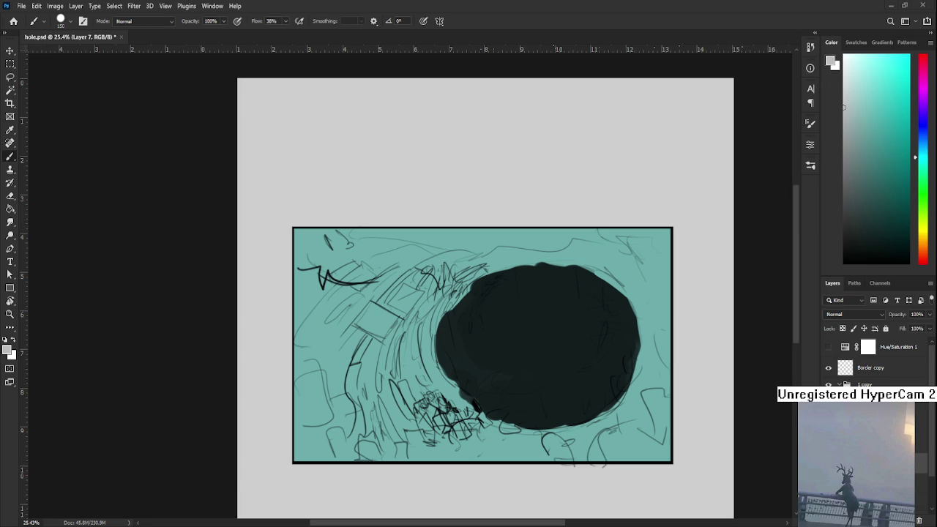
pyautogui.scroll(2, 358, 379)
pyautogui.click(923, 212)
pyautogui.moveTo(924, 216); pyautogui.dragTo(929, 87)
pyautogui.click(924, 66)
pyautogui.click(875, 100)
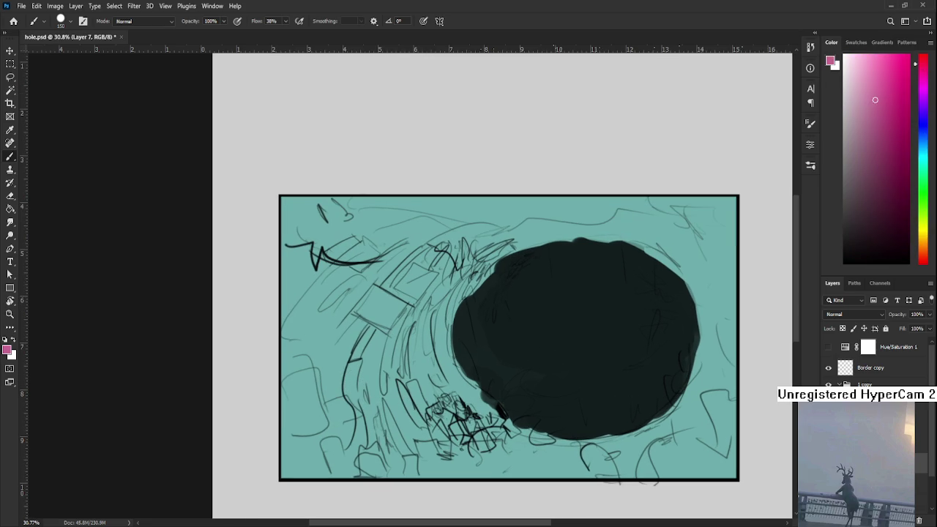
pyautogui.moveTo(920, 235); pyautogui.dragTo(920, 253)
pyautogui.click(879, 143)
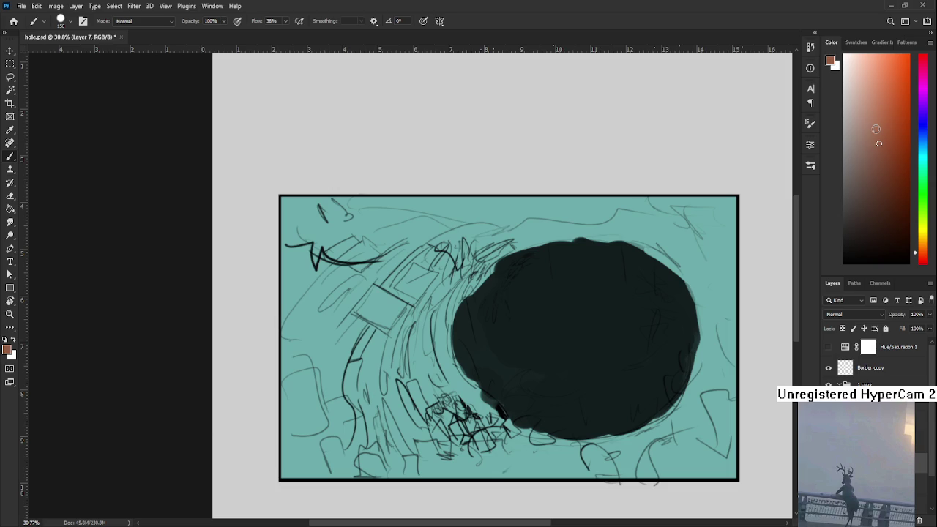
pyautogui.moveTo(485, 438)
pyautogui.mouseDown()
pyautogui.moveTo(460, 429)
pyautogui.moveTo(478, 443)
pyautogui.mouseUp()
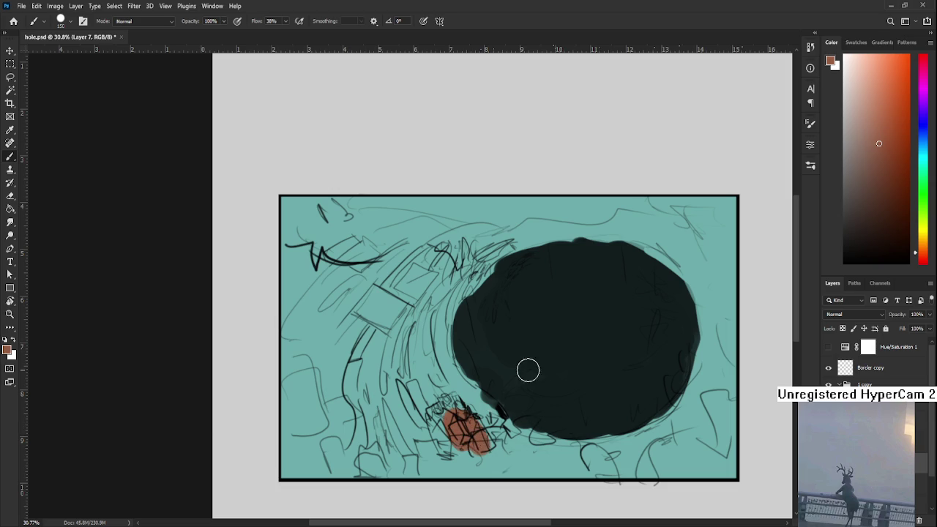
pyautogui.hotkey('ctrl', 'z')
# Paint a stronger red over the small sketched boxes at the hole's lower left.
pyautogui.click(925, 263)
pyautogui.click(872, 125)
pyautogui.moveTo(469, 421)
pyautogui.mouseDown()
pyautogui.moveTo(473, 451)
pyautogui.moveTo(473, 425)
pyautogui.moveTo(446, 414)
pyautogui.moveTo(479, 424)
pyautogui.moveTo(456, 430)
pyautogui.mouseUp()
pyautogui.hotkey('ctrl', 'z')
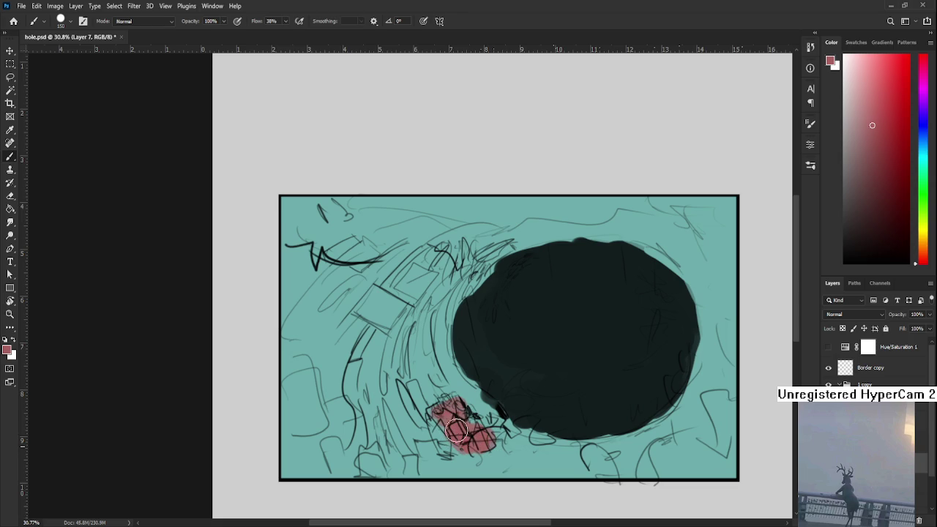
pyautogui.scroll(-1, 456, 430)
pyautogui.scroll(-1, 503, 418)
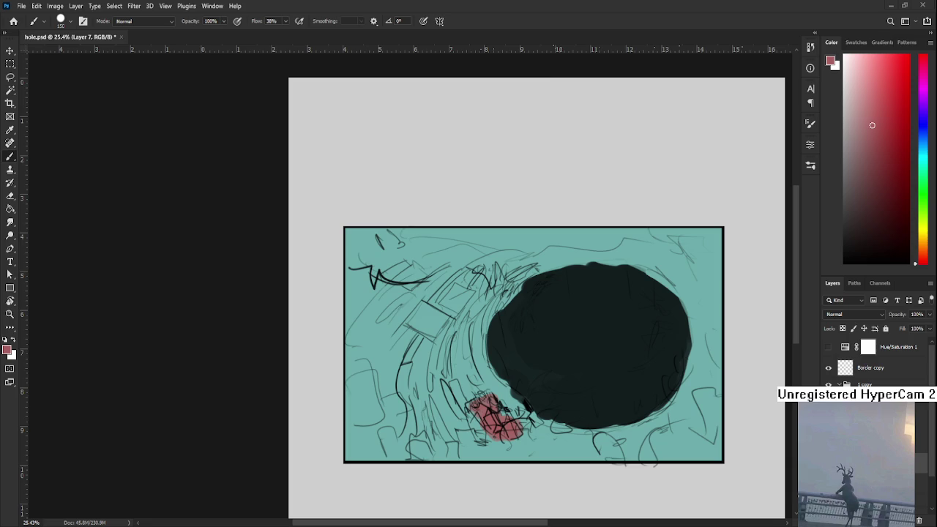
pyautogui.scroll(2, 397, 366)
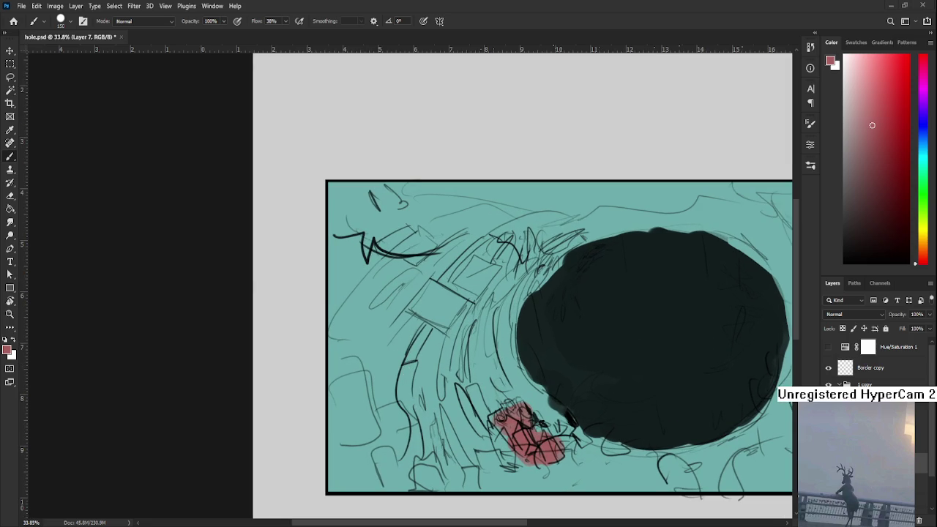
pyautogui.scroll(-1, 376, 352)
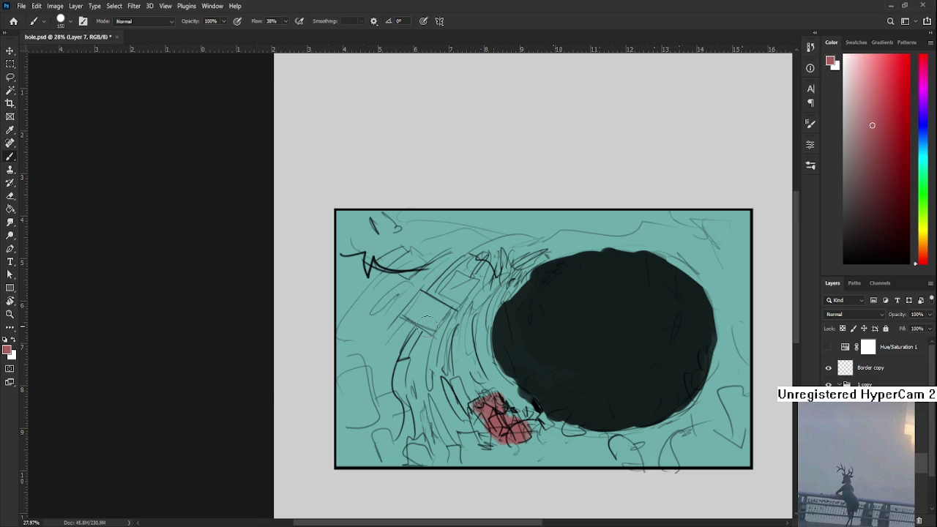
pyautogui.scroll(1, 445, 334)
# Test pale pink and blue-white strokes along the wave, undoing each.
pyautogui.click(853, 89)
pyautogui.moveTo(853, 89); pyautogui.dragTo(852, 79)
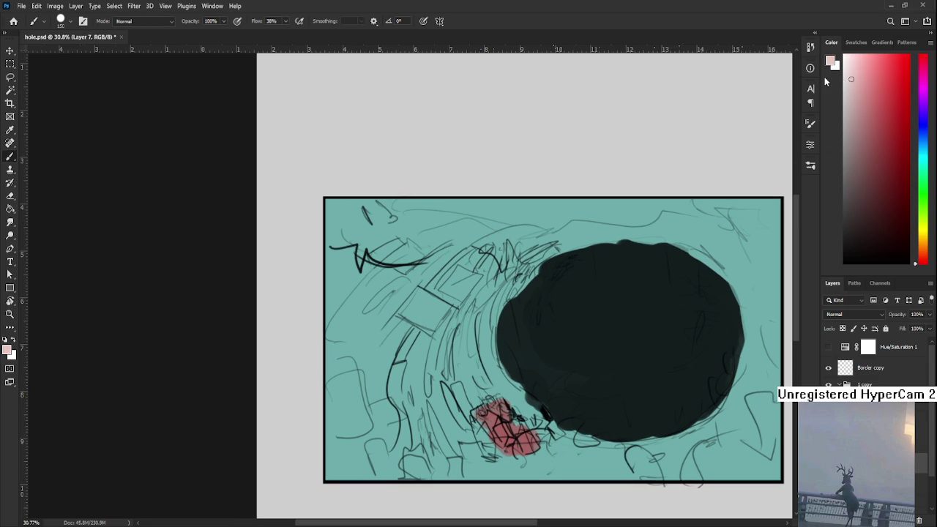
pyautogui.moveTo(445, 396); pyautogui.dragTo(432, 311)
pyautogui.hotkey('ctrl', 'z')
pyautogui.moveTo(917, 230); pyautogui.dragTo(915, 144)
pyautogui.click(849, 67)
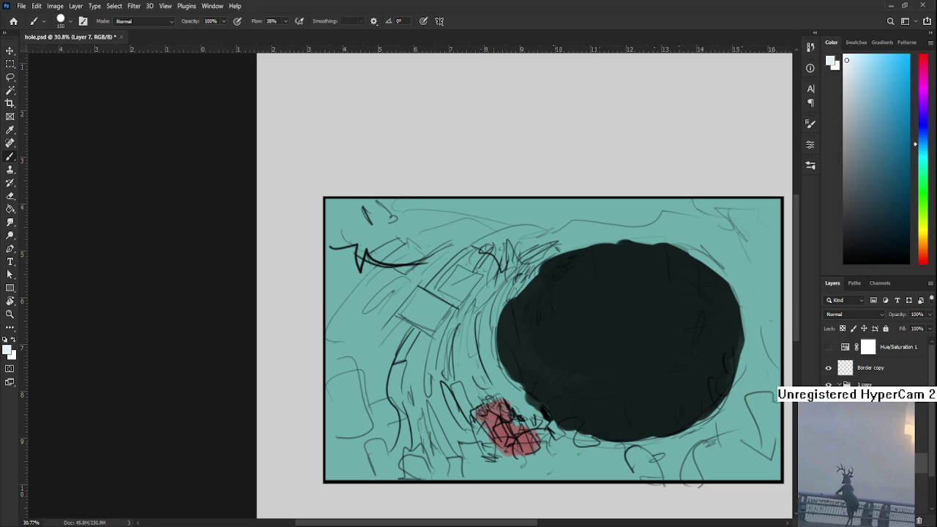
pyautogui.moveTo(446, 301); pyautogui.dragTo(432, 352)
pyautogui.hotkey('ctrl', 'z')
pyautogui.moveTo(457, 315); pyautogui.dragTo(444, 362)
pyautogui.hotkey('ctrl', 'z')
pyautogui.moveTo(448, 304); pyautogui.dragTo(430, 354)
pyautogui.hotkey('ctrl', 'z')
# Paint a light grey-white highlight band along the wave up to the hole's top.
pyautogui.moveTo(844, 113); pyautogui.dragTo(848, 85)
pyautogui.moveTo(438, 389)
pyautogui.mouseDown()
pyautogui.moveTo(452, 326)
pyautogui.moveTo(416, 413)
pyautogui.moveTo(474, 319)
pyautogui.mouseUp()
pyautogui.moveTo(446, 347); pyautogui.dragTo(472, 317)
pyautogui.moveTo(425, 382)
pyautogui.mouseDown()
pyautogui.moveTo(491, 308)
pyautogui.moveTo(489, 321)
pyautogui.mouseUp()
pyautogui.moveTo(455, 357)
pyautogui.mouseDown()
pyautogui.moveTo(440, 423)
pyautogui.moveTo(466, 364)
pyautogui.mouseUp()
pyautogui.moveTo(421, 326)
pyautogui.mouseDown()
pyautogui.moveTo(401, 411)
pyautogui.moveTo(432, 409)
pyautogui.moveTo(423, 421)
pyautogui.moveTo(431, 391)
pyautogui.mouseUp()
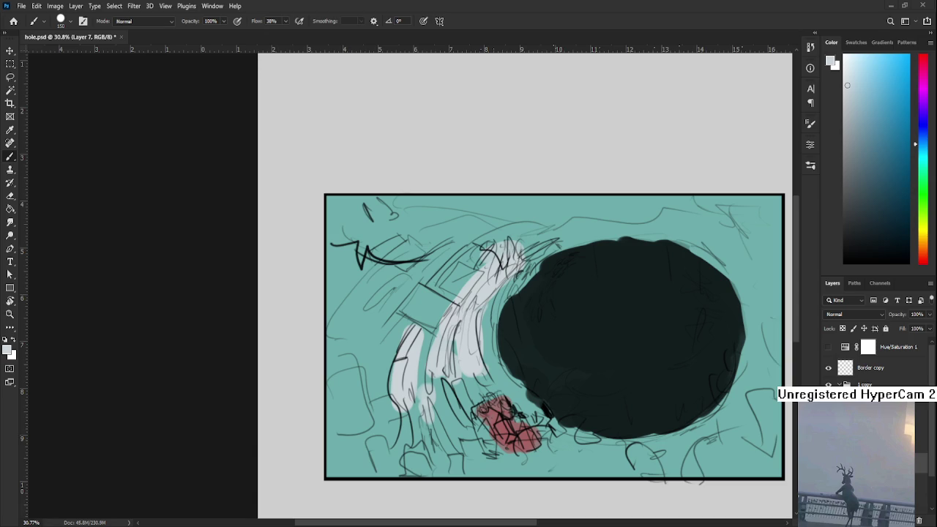
# Paint light strokes left of the pale arc and dab teal over stray white patches.
pyautogui.moveTo(466, 262)
pyautogui.mouseDown()
pyautogui.moveTo(432, 302)
pyautogui.moveTo(467, 264)
pyautogui.moveTo(439, 282)
pyautogui.mouseUp()
pyautogui.keyDown('alt'); pyautogui.click(456, 232); pyautogui.keyUp('alt')
pyautogui.keyDown('alt'); pyautogui.click(447, 293); pyautogui.keyUp('alt')
pyautogui.keyDown('alt'); pyautogui.click(448, 292); pyautogui.keyUp('alt')
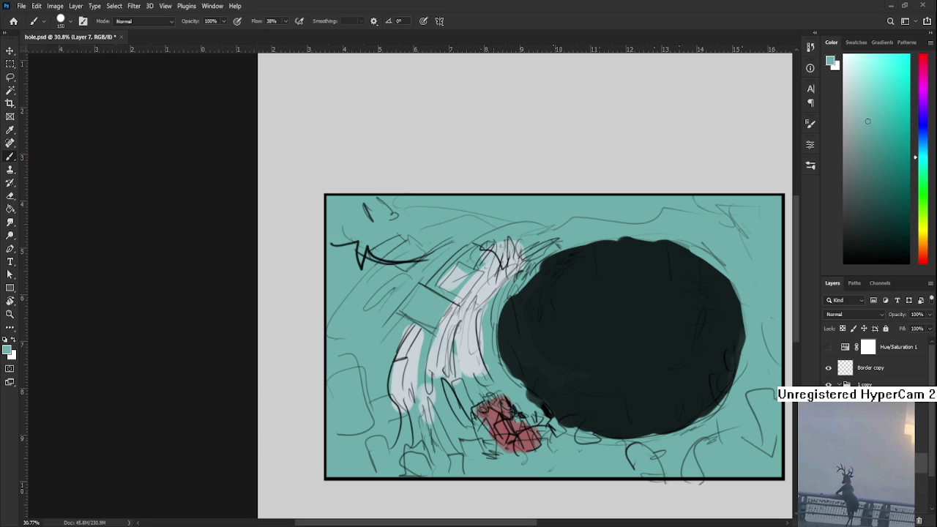
# Sample the pale blue-white from the streaks and paint a stroke along the lower streak.
pyautogui.moveTo(407, 276); pyautogui.dragTo(345, 286)
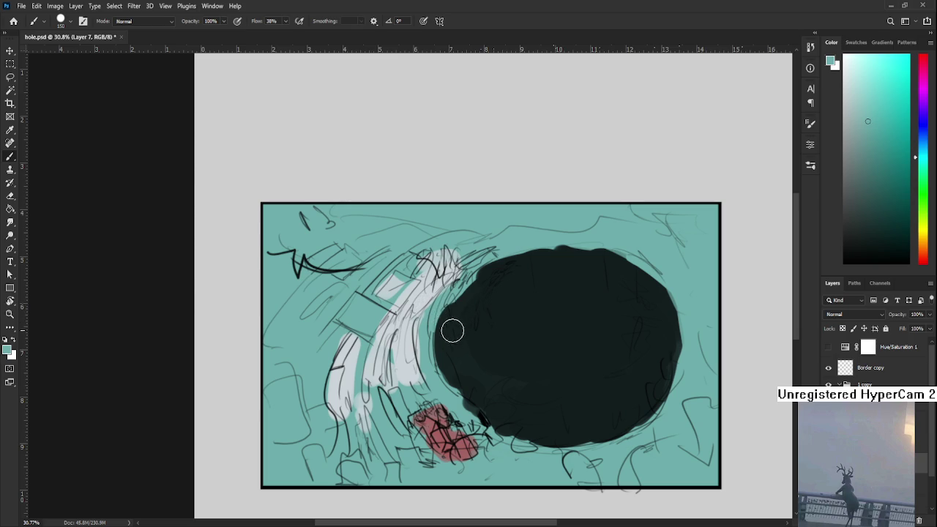
pyautogui.keyDown('alt'); pyautogui.click(421, 325); pyautogui.keyUp('alt')
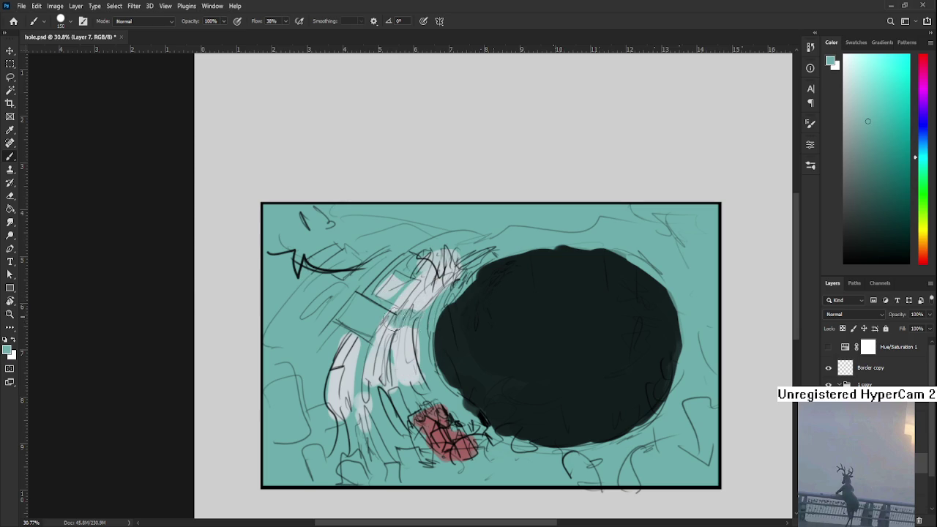
pyautogui.keyDown('alt'); pyautogui.click(415, 311); pyautogui.keyUp('alt')
pyautogui.moveTo(419, 299); pyautogui.dragTo(429, 268)
pyautogui.moveTo(416, 383)
pyautogui.mouseDown()
pyautogui.moveTo(417, 333)
pyautogui.moveTo(396, 322)
pyautogui.moveTo(388, 388)
pyautogui.moveTo(402, 403)
pyautogui.mouseUp()
pyautogui.keyDown('alt'); pyautogui.click(388, 330); pyautogui.keyUp('alt')
# Build up pale white strokes along the lower and left side of the streaks.
pyautogui.keyDown('alt'); pyautogui.click(386, 356); pyautogui.keyUp('alt')
pyautogui.moveTo(380, 337); pyautogui.dragTo(357, 396)
pyautogui.moveTo(367, 362); pyautogui.dragTo(369, 406)
pyautogui.moveTo(375, 327); pyautogui.dragTo(380, 405)
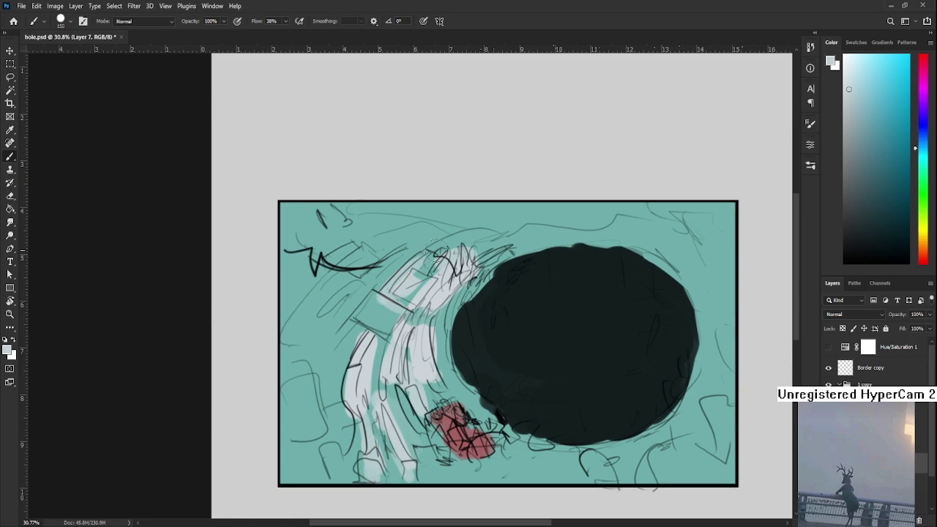
pyautogui.moveTo(381, 298)
pyautogui.mouseDown()
pyautogui.moveTo(406, 280)
pyautogui.moveTo(375, 281)
pyautogui.mouseUp()
pyautogui.moveTo(359, 313); pyautogui.dragTo(352, 421)
pyautogui.moveTo(428, 338); pyautogui.dragTo(366, 396)
# Paint sampled teal over the upper-left edge of the hole and nudge the colour toward yellow.
pyautogui.keyDown('alt'); pyautogui.click(435, 314); pyautogui.keyUp('alt')
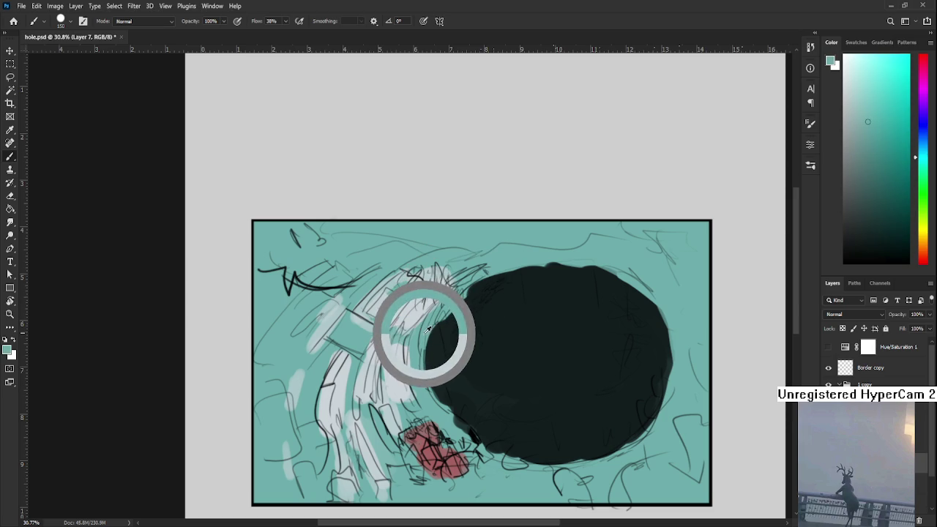
pyautogui.moveTo(464, 290)
pyautogui.mouseDown()
pyautogui.moveTo(444, 295)
pyautogui.moveTo(437, 281)
pyautogui.mouseUp()
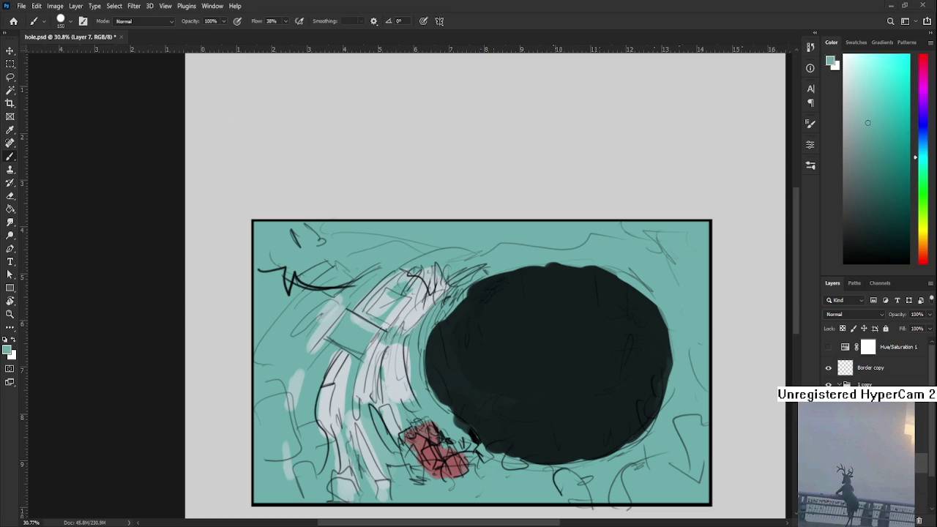
pyautogui.scroll(1, 463, 324)
pyautogui.moveTo(920, 220); pyautogui.dragTo(921, 236)
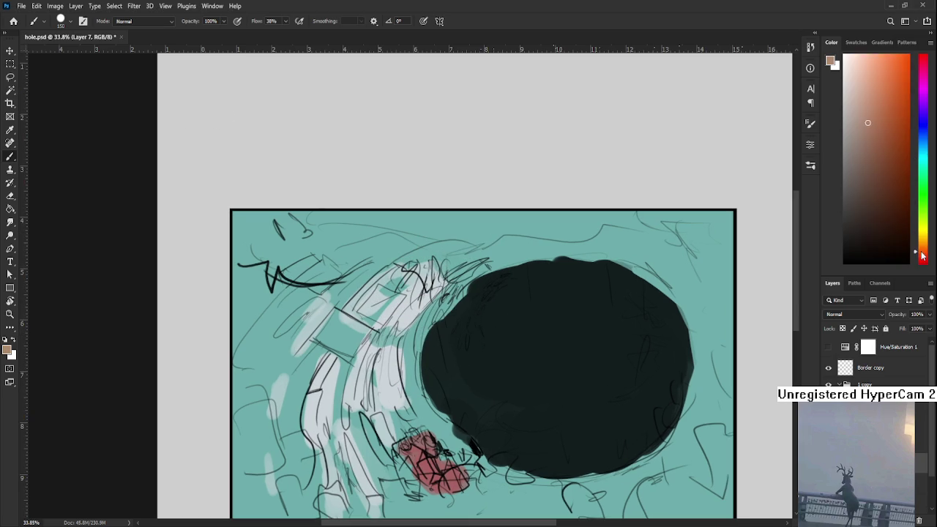
# Paint paler yellow strokes over the lower streaks and along the upper arc.
pyautogui.click(855, 77)
pyautogui.moveTo(386, 402)
pyautogui.mouseDown()
pyautogui.moveTo(392, 363)
pyautogui.moveTo(388, 350)
pyautogui.moveTo(392, 409)
pyautogui.moveTo(381, 353)
pyautogui.moveTo(407, 293)
pyautogui.moveTo(424, 311)
pyautogui.moveTo(355, 271)
pyautogui.mouseUp()
pyautogui.moveTo(326, 306)
pyautogui.mouseDown()
pyautogui.moveTo(304, 351)
pyautogui.moveTo(307, 336)
pyautogui.mouseUp()
pyautogui.moveTo(271, 421)
pyautogui.mouseDown()
pyautogui.moveTo(289, 381)
pyautogui.moveTo(273, 363)
pyautogui.mouseUp()
pyautogui.scroll(-3, 468, 329)
pyautogui.moveTo(329, 424); pyautogui.dragTo(323, 359)
pyautogui.moveTo(325, 396); pyautogui.dragTo(348, 337)
pyautogui.moveTo(370, 418)
pyautogui.mouseDown()
pyautogui.moveTo(374, 326)
pyautogui.moveTo(384, 318)
pyautogui.moveTo(392, 374)
pyautogui.mouseUp()
pyautogui.scroll(2, 386, 293)
pyautogui.scroll(1, 392, 373)
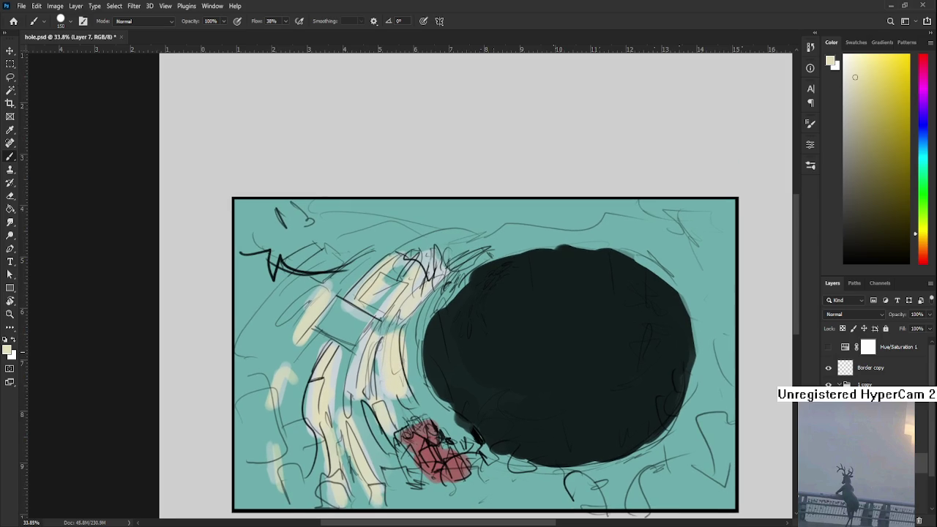
pyautogui.scroll(-2, 353, 334)
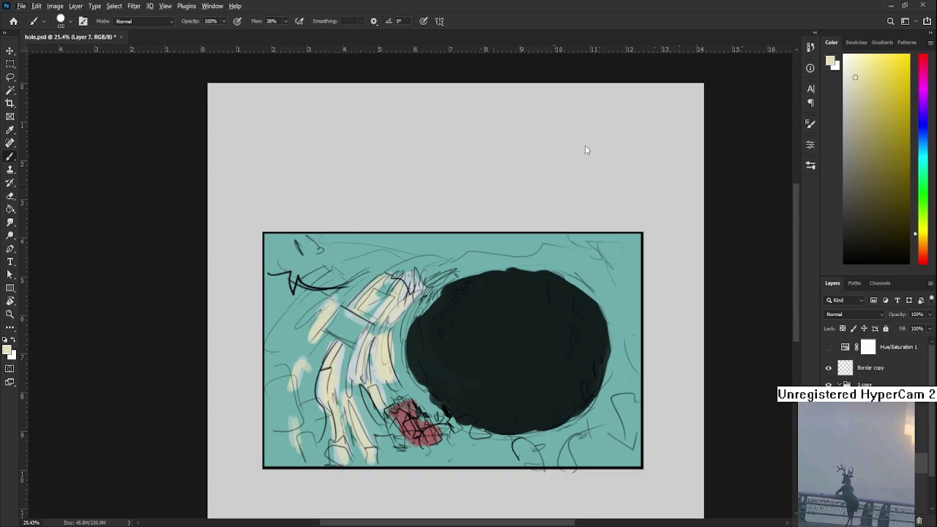
# Switch to dark green, trial a stroke beside the streaks, and shrink the brush to 45.
pyautogui.keyDown('alt'); pyautogui.click(417, 356); pyautogui.keyUp('alt')
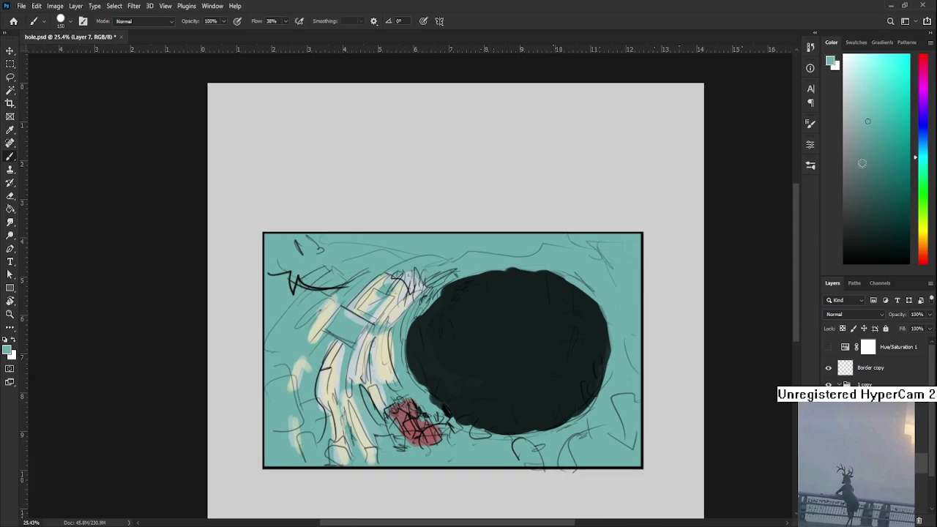
pyautogui.moveTo(924, 157); pyautogui.dragTo(924, 170)
pyautogui.click(881, 200)
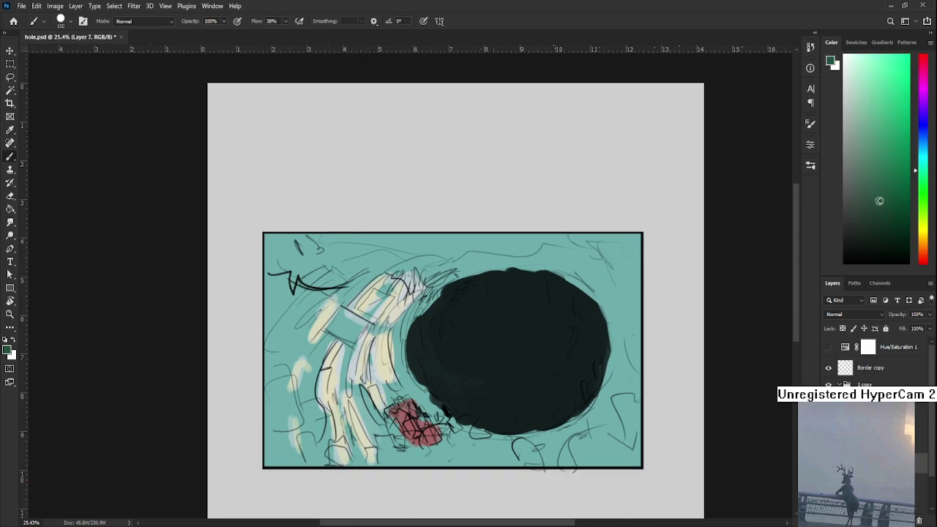
pyautogui.moveTo(370, 333); pyautogui.dragTo(350, 410)
pyautogui.hotkey('ctrl', 'z')
pyautogui.press('[')
pyautogui.press('[')
pyautogui.press('[')
pyautogui.hotkey('ctrl', 'shift', 'z')
pyautogui.press('[')
pyautogui.press('[')
pyautogui.press('[')
pyautogui.hotkey('ctrl', 'z')
pyautogui.moveTo(924, 170); pyautogui.dragTo(924, 155)
pyautogui.hotkey('ctrl', 'z')
# Repaint the short dark stroke a little further right beside the pale streaks.
pyautogui.moveTo(378, 328); pyautogui.dragTo(375, 391)
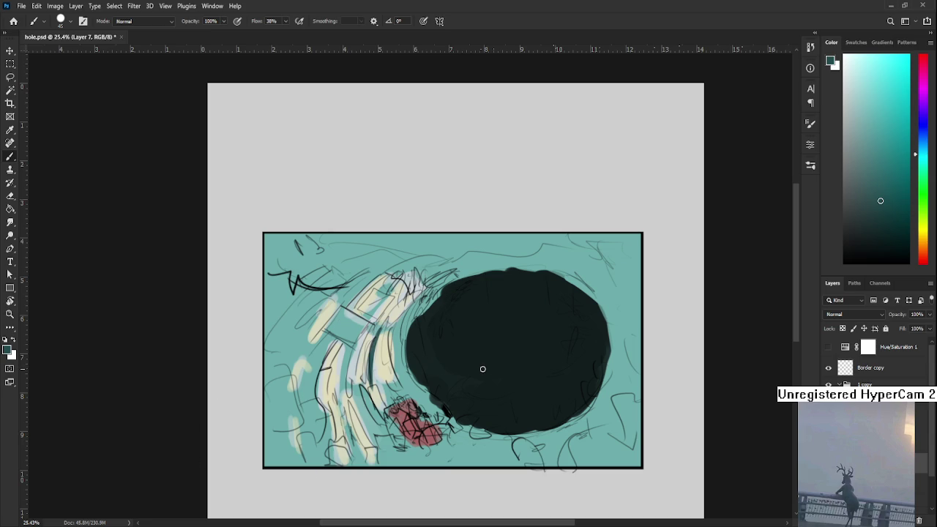
pyautogui.moveTo(483, 369); pyautogui.dragTo(501, 331)
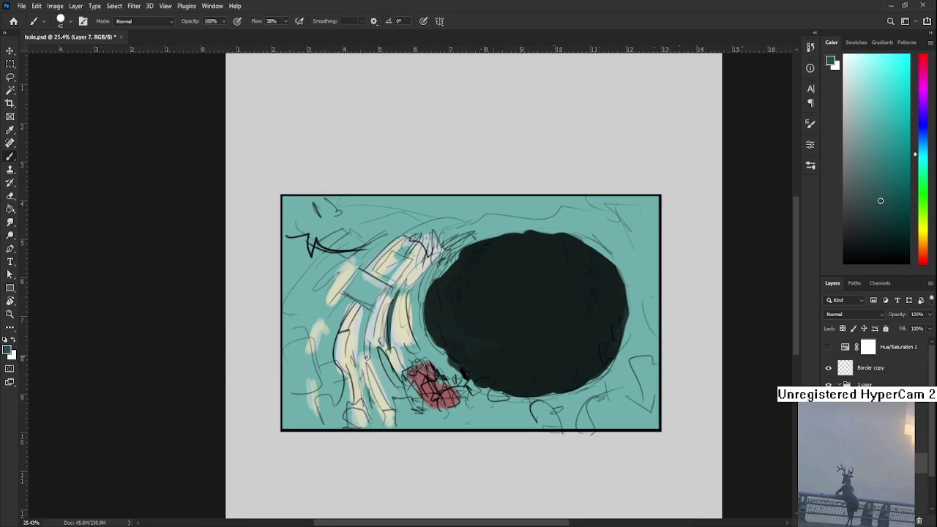
# Draw dark teal lines along the lower streaks and left of the red block, redoing bad ones.
pyautogui.moveTo(370, 349); pyautogui.dragTo(399, 385)
pyautogui.moveTo(363, 359); pyautogui.dragTo(388, 423)
pyautogui.moveTo(395, 358); pyautogui.dragTo(375, 412)
pyautogui.hotkey('ctrl', 'z')
pyautogui.moveTo(375, 355); pyautogui.dragTo(406, 442)
pyautogui.hotkey('ctrl', 'z')
pyautogui.moveTo(375, 369); pyautogui.dragTo(406, 444)
# Trace dark lines diagonally through the pale yellow streaks, undoing stray strokes.
pyautogui.scroll(1, 386, 351)
pyautogui.moveTo(390, 336)
pyautogui.mouseDown()
pyautogui.moveTo(375, 392)
pyautogui.moveTo(405, 331)
pyautogui.moveTo(384, 383)
pyautogui.moveTo(397, 389)
pyautogui.moveTo(395, 443)
pyautogui.mouseUp()
pyautogui.hotkey('ctrl', 'z')
pyautogui.scroll(-1, 405, 331)
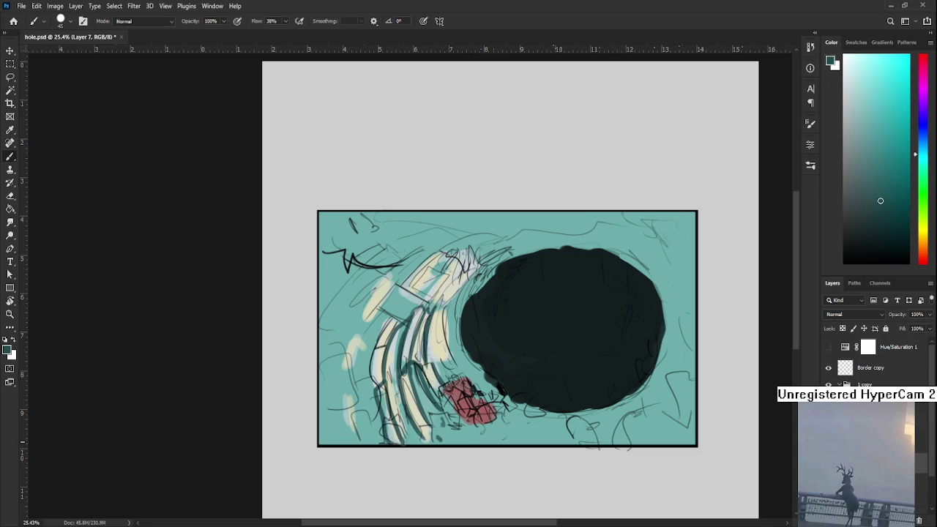
pyautogui.scroll(1, 406, 438)
pyautogui.moveTo(402, 340)
pyautogui.mouseDown()
pyautogui.moveTo(434, 322)
pyautogui.moveTo(392, 352)
pyautogui.mouseUp()
pyautogui.hotkey('ctrl', 'z')
# Add dark lines at the top of the streaks, undoing the ones that miss.
pyautogui.moveTo(432, 315)
pyautogui.mouseDown()
pyautogui.moveTo(443, 286)
pyautogui.moveTo(455, 302)
pyautogui.moveTo(417, 321)
pyautogui.mouseUp()
pyautogui.hotkey('ctrl', 'z')
pyautogui.moveTo(443, 289)
pyautogui.mouseDown()
pyautogui.moveTo(424, 316)
pyautogui.moveTo(465, 275)
pyautogui.moveTo(482, 283)
pyautogui.moveTo(420, 318)
pyautogui.moveTo(480, 282)
pyautogui.mouseUp()
pyautogui.hotkey('ctrl', 'z')
pyautogui.hotkey('ctrl', 'z')
pyautogui.moveTo(418, 351)
pyautogui.mouseDown()
pyautogui.moveTo(459, 308)
pyautogui.moveTo(412, 358)
pyautogui.mouseUp()
# Outline the left streak with dark teal lines on its lower and upper parts.
pyautogui.moveTo(439, 300); pyautogui.dragTo(417, 359)
pyautogui.moveTo(420, 315)
pyautogui.mouseDown()
pyautogui.moveTo(402, 355)
pyautogui.moveTo(414, 400)
pyautogui.mouseUp()
pyautogui.moveTo(428, 359); pyautogui.dragTo(414, 423)
pyautogui.moveTo(437, 289); pyautogui.dragTo(413, 359)
pyautogui.moveTo(429, 324)
pyautogui.mouseDown()
pyautogui.moveTo(469, 288)
pyautogui.moveTo(456, 297)
pyautogui.mouseUp()
pyautogui.moveTo(416, 329)
pyautogui.mouseDown()
pyautogui.moveTo(425, 313)
pyautogui.moveTo(389, 364)
pyautogui.moveTo(430, 303)
pyautogui.mouseUp()
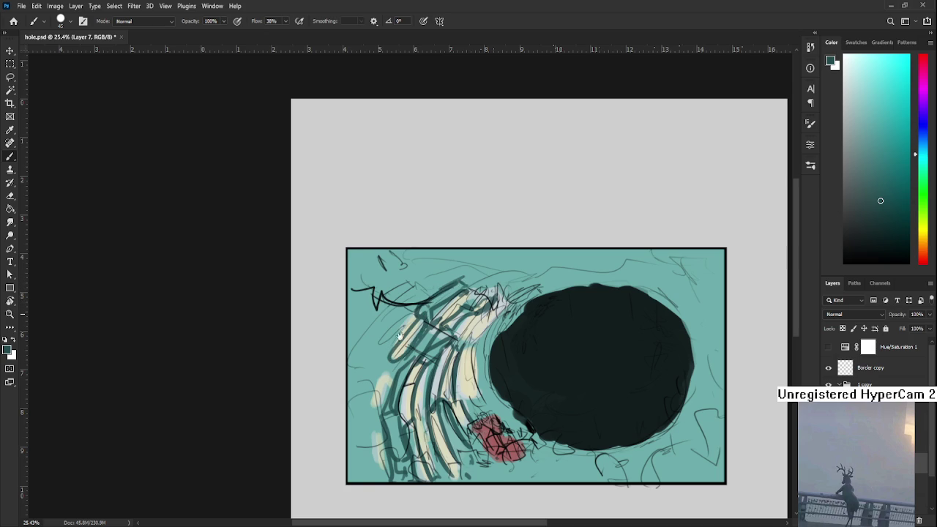
# Add further dark lines along the left and lower-left streaks and the upper-left end.
pyautogui.moveTo(399, 336); pyautogui.dragTo(429, 301)
pyautogui.moveTo(403, 348)
pyautogui.mouseDown()
pyautogui.moveTo(395, 378)
pyautogui.moveTo(416, 367)
pyautogui.moveTo(394, 411)
pyautogui.moveTo(408, 407)
pyautogui.moveTo(392, 425)
pyautogui.moveTo(402, 440)
pyautogui.mouseUp()
pyautogui.moveTo(403, 408); pyautogui.dragTo(412, 446)
pyautogui.moveTo(394, 414)
pyautogui.mouseDown()
pyautogui.moveTo(391, 444)
pyautogui.moveTo(397, 428)
pyautogui.mouseUp()
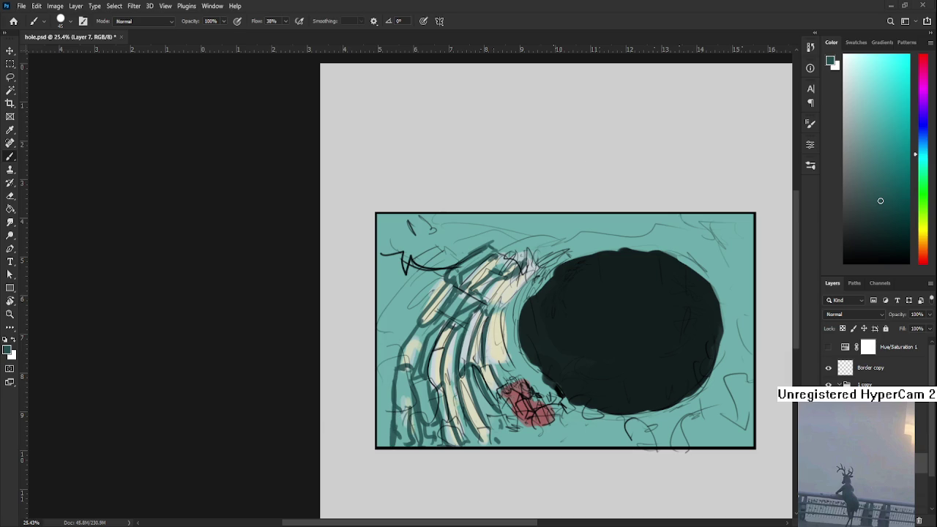
pyautogui.moveTo(443, 282); pyautogui.dragTo(415, 339)
# Redraw the top dark lines and hatch dark teal along the top of the streak.
pyautogui.moveTo(438, 269)
pyautogui.mouseDown()
pyautogui.moveTo(429, 307)
pyautogui.moveTo(422, 275)
pyautogui.moveTo(424, 312)
pyautogui.moveTo(439, 274)
pyautogui.moveTo(453, 304)
pyautogui.moveTo(462, 274)
pyautogui.moveTo(490, 290)
pyautogui.moveTo(463, 263)
pyautogui.mouseUp()
pyautogui.hotkey('ctrl', 'z')
pyautogui.hotkey('ctrl', 'z')
pyautogui.hotkey('ctrl', 'z')
pyautogui.hotkey('ctrl', 'z')
pyautogui.moveTo(384, 291)
pyautogui.mouseDown()
pyautogui.moveTo(433, 267)
pyautogui.moveTo(438, 252)
pyautogui.moveTo(449, 257)
pyautogui.mouseUp()
pyautogui.hotkey('ctrl', 'z')
pyautogui.hotkey('ctrl', 'z')
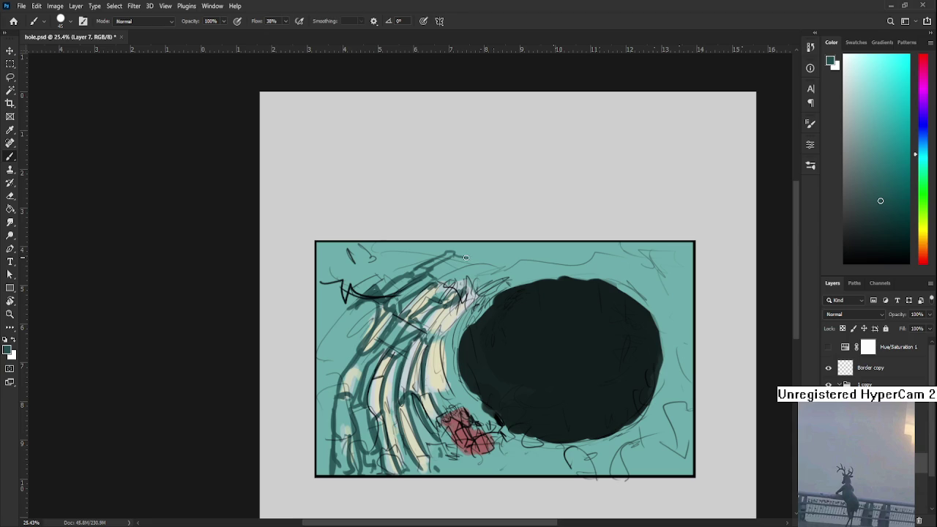
pyautogui.moveTo(460, 257)
pyautogui.mouseDown()
pyautogui.moveTo(476, 254)
pyautogui.moveTo(454, 251)
pyautogui.moveTo(446, 270)
pyautogui.moveTo(478, 254)
pyautogui.mouseUp()
pyautogui.press('e')
pyautogui.hotkey('ctrl', 'z')
pyautogui.press('b')
# Sample several teals from the canvas and paint dark teal patches on the picture's left edge.
pyautogui.keyDown('alt'); pyautogui.click(482, 250); pyautogui.keyUp('alt')
pyautogui.keyDown('alt'); pyautogui.click(463, 260); pyautogui.keyUp('alt')
pyautogui.keyDown('alt'); pyautogui.click(410, 277); pyautogui.keyUp('alt')
pyautogui.keyDown('alt'); pyautogui.click(372, 295); pyautogui.keyUp('alt')
pyautogui.moveTo(380, 295); pyautogui.dragTo(407, 291)
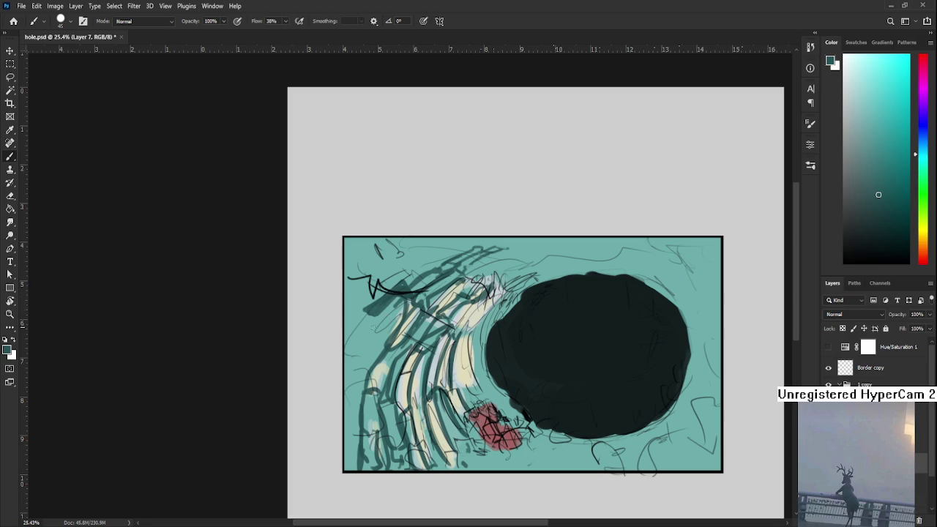
pyautogui.moveTo(372, 313)
pyautogui.mouseDown()
pyautogui.moveTo(353, 345)
pyautogui.moveTo(352, 331)
pyautogui.mouseUp()
pyautogui.moveTo(449, 408); pyautogui.dragTo(418, 397)
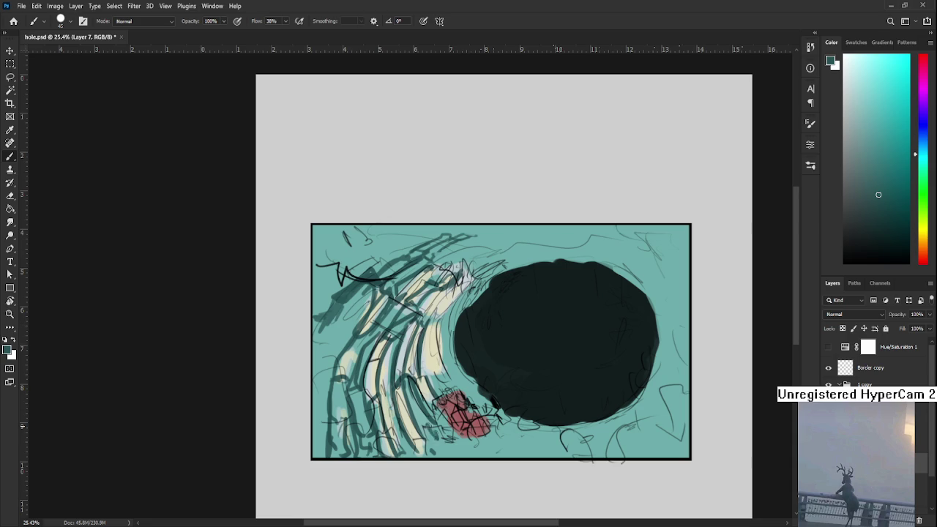
# Extend the red block left, down and right, darkening its lower part.
pyautogui.keyDown('alt'); pyautogui.click(449, 412); pyautogui.keyUp('alt')
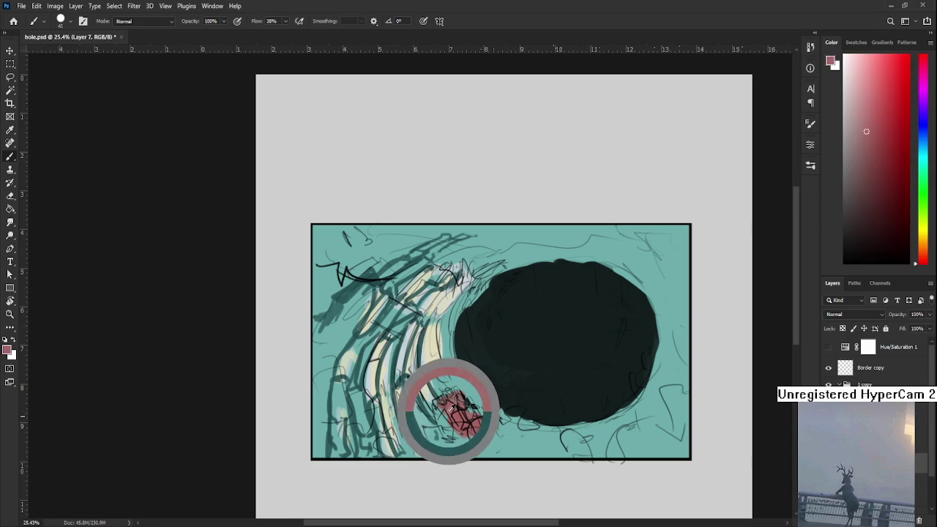
pyautogui.moveTo(451, 417); pyautogui.dragTo(457, 455)
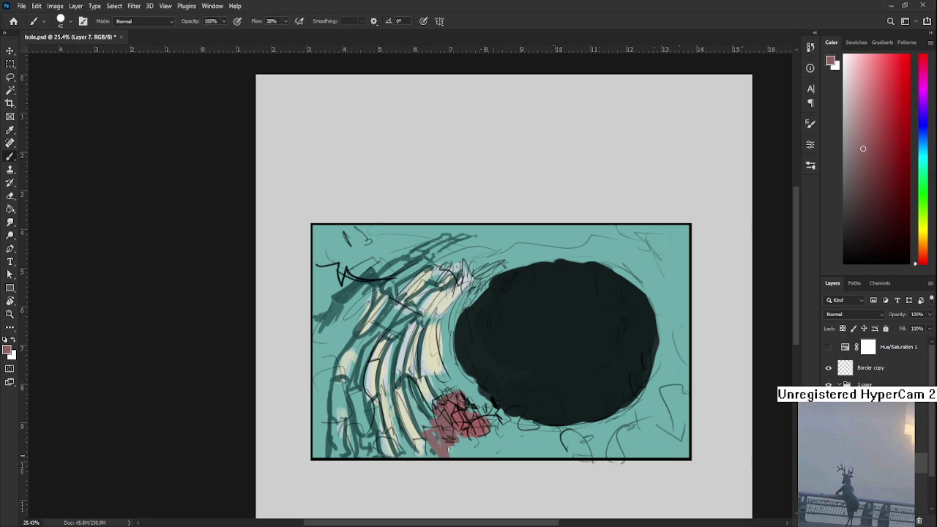
pyautogui.keyDown('alt'); pyautogui.click(462, 431); pyautogui.keyUp('alt')
pyautogui.moveTo(465, 438)
pyautogui.mouseDown()
pyautogui.moveTo(463, 456)
pyautogui.moveTo(410, 451)
pyautogui.mouseUp()
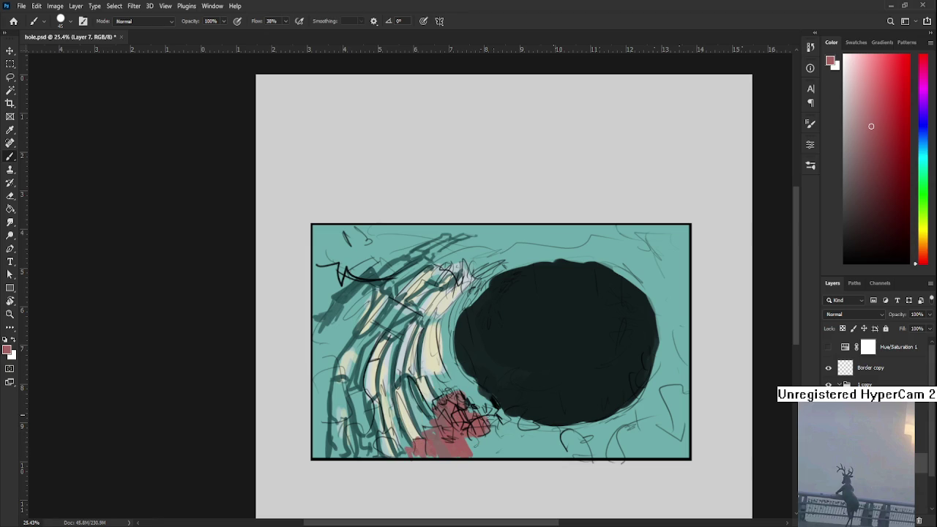
pyautogui.moveTo(489, 418)
pyautogui.mouseDown()
pyautogui.moveTo(513, 428)
pyautogui.moveTo(505, 454)
pyautogui.moveTo(492, 455)
pyautogui.moveTo(530, 437)
pyautogui.moveTo(514, 456)
pyautogui.moveTo(522, 453)
pyautogui.moveTo(473, 451)
pyautogui.moveTo(500, 434)
pyautogui.moveTo(474, 455)
pyautogui.moveTo(533, 448)
pyautogui.mouseUp()
# Sample a light cream and paint faint cream strokes across the red block.
pyautogui.keyDown('alt'); pyautogui.moveTo(471, 372); pyautogui.dragTo(431, 347); pyautogui.keyUp('alt')
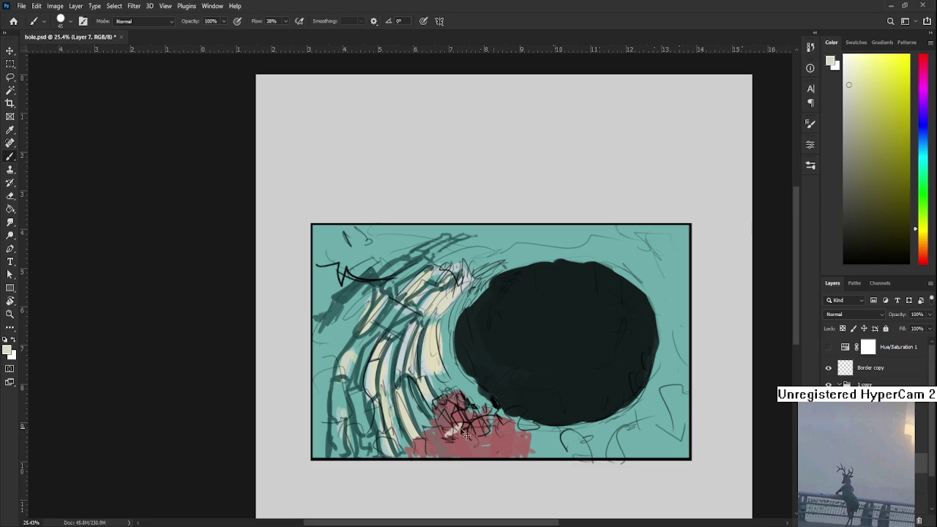
pyautogui.moveTo(459, 430)
pyautogui.mouseDown()
pyautogui.moveTo(454, 419)
pyautogui.moveTo(423, 429)
pyautogui.mouseUp()
pyautogui.keyDown('alt'); pyautogui.click(440, 447); pyautogui.keyUp('alt')
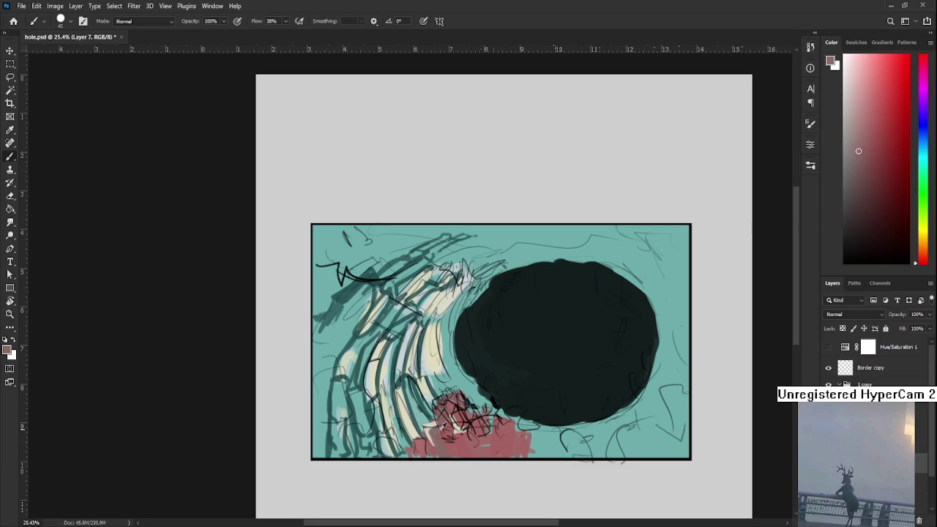
pyautogui.keyDown('alt'); pyautogui.click(434, 422); pyautogui.keyUp('alt')
pyautogui.keyDown('alt'); pyautogui.click(424, 439); pyautogui.keyUp('alt')
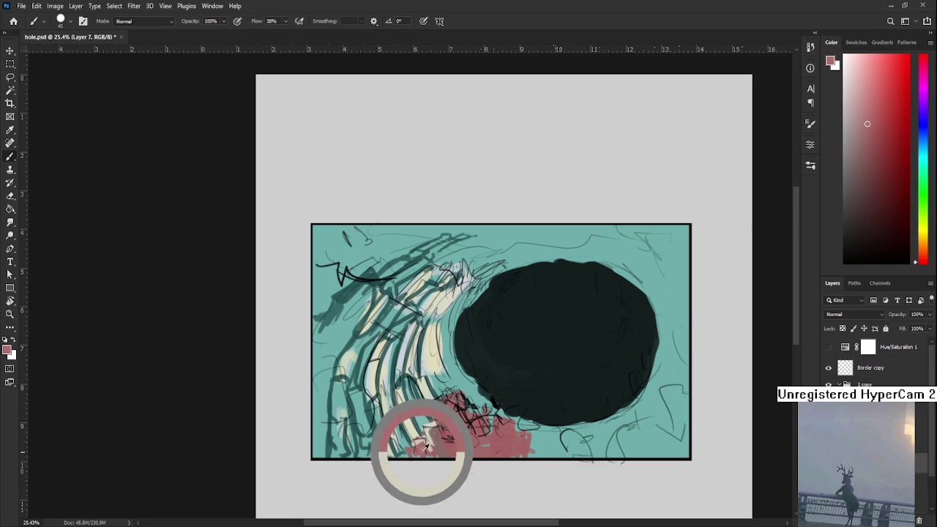
pyautogui.keyDown('alt'); pyautogui.click(428, 439); pyautogui.keyUp('alt')
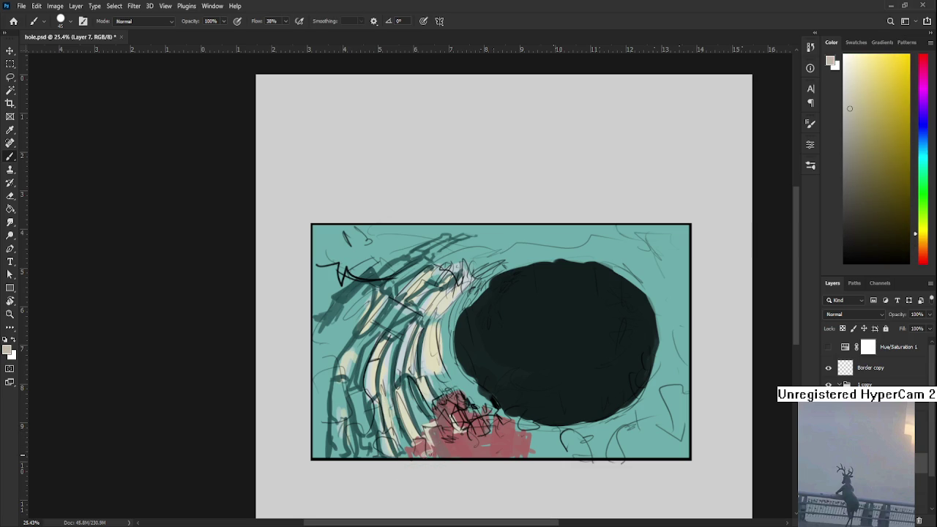
pyautogui.moveTo(456, 442)
pyautogui.mouseDown()
pyautogui.moveTo(437, 449)
pyautogui.moveTo(457, 452)
pyautogui.moveTo(482, 430)
pyautogui.mouseUp()
# Add lighter cream marks over the red patch using cream from the pale streaks.
pyautogui.keyDown('alt'); pyautogui.click(461, 443); pyautogui.keyUp('alt')
pyautogui.keyDown('alt'); pyautogui.click(457, 425); pyautogui.keyUp('alt')
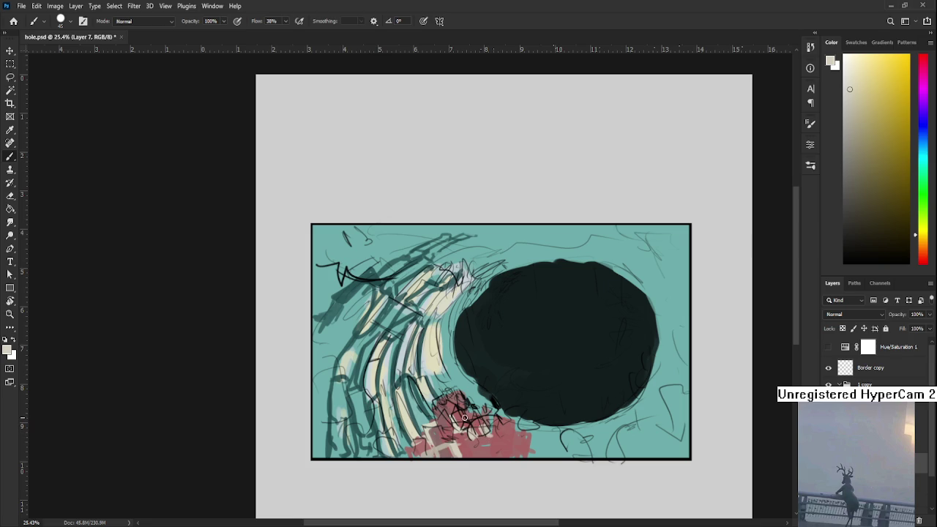
pyautogui.moveTo(476, 412); pyautogui.dragTo(475, 392)
pyautogui.keyDown('alt'); pyautogui.click(476, 395); pyautogui.keyUp('alt')
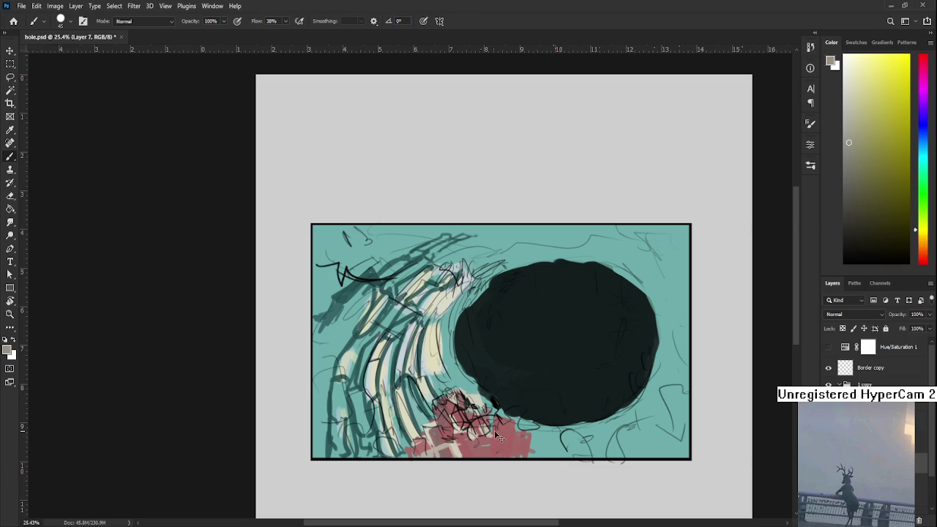
pyautogui.keyDown('alt'); pyautogui.moveTo(484, 425); pyautogui.dragTo(436, 362); pyautogui.keyUp('alt')
pyautogui.moveTo(496, 441)
pyautogui.mouseDown()
pyautogui.moveTo(516, 407)
pyautogui.moveTo(521, 437)
pyautogui.mouseUp()
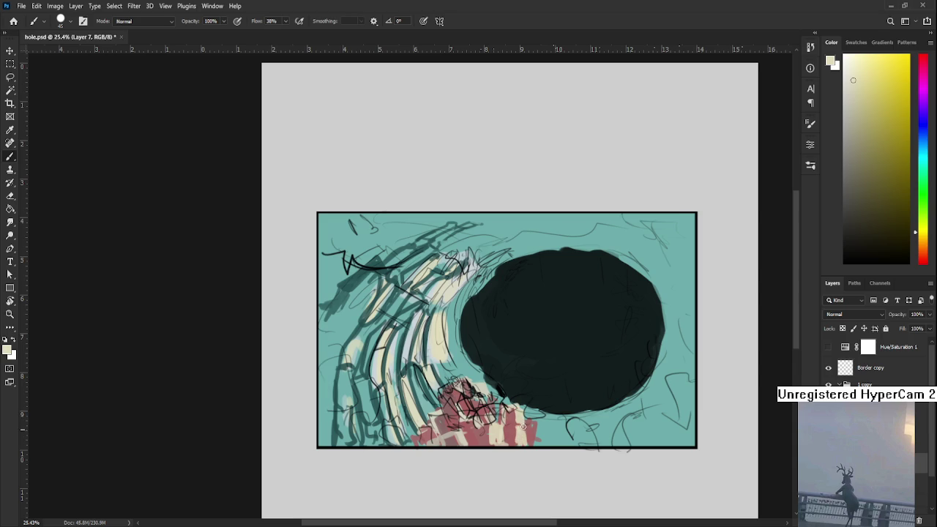
# Sample pale peach and paint small cream strokes over and beside the red patch.
pyautogui.keyDown('alt'); pyautogui.click(526, 426); pyautogui.keyUp('alt')
pyautogui.keyDown('alt'); pyautogui.click(523, 431); pyautogui.keyUp('alt')
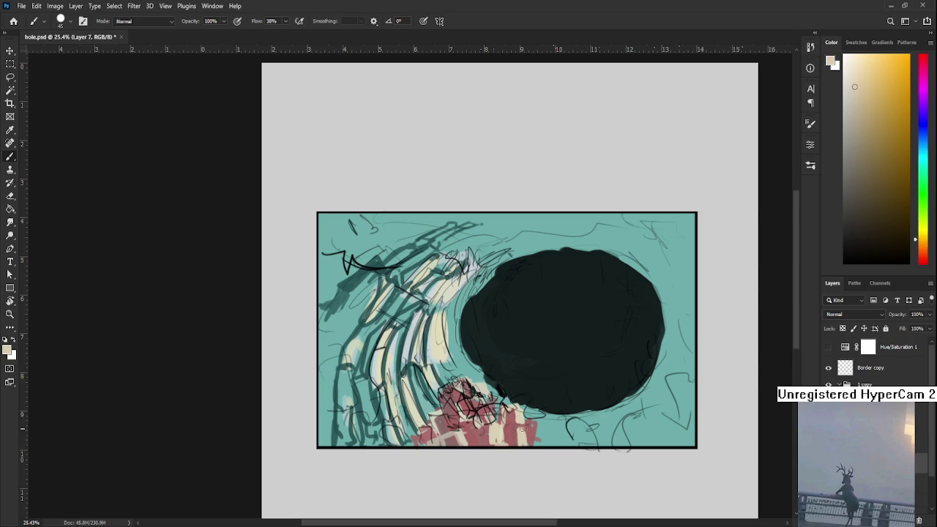
pyautogui.keyDown('alt'); pyautogui.click(533, 428); pyautogui.keyUp('alt')
pyautogui.keyDown('alt'); pyautogui.click(528, 432); pyautogui.keyUp('alt')
pyautogui.moveTo(527, 433); pyautogui.dragTo(533, 437)
pyautogui.keyDown('alt'); pyautogui.click(532, 433); pyautogui.keyUp('alt')
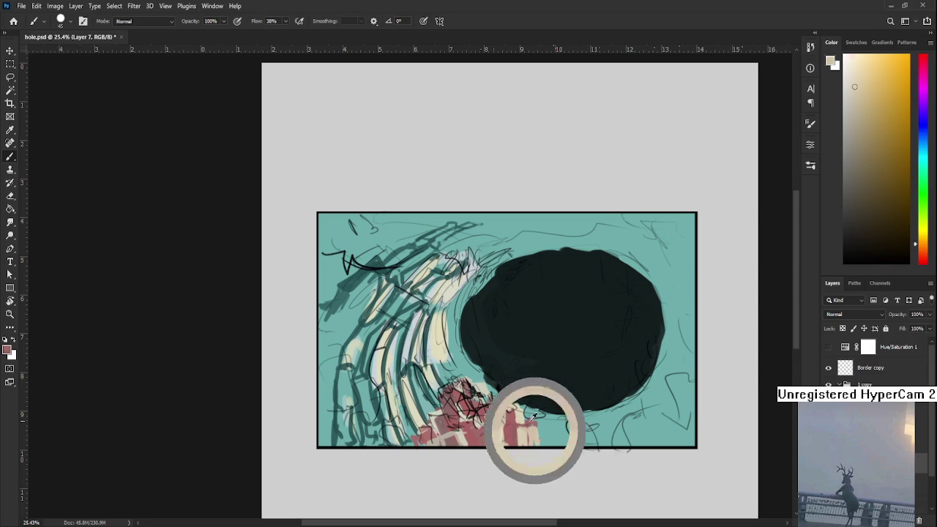
pyautogui.keyDown('alt'); pyautogui.click(535, 436); pyautogui.keyUp('alt')
pyautogui.moveTo(541, 434); pyautogui.dragTo(551, 441)
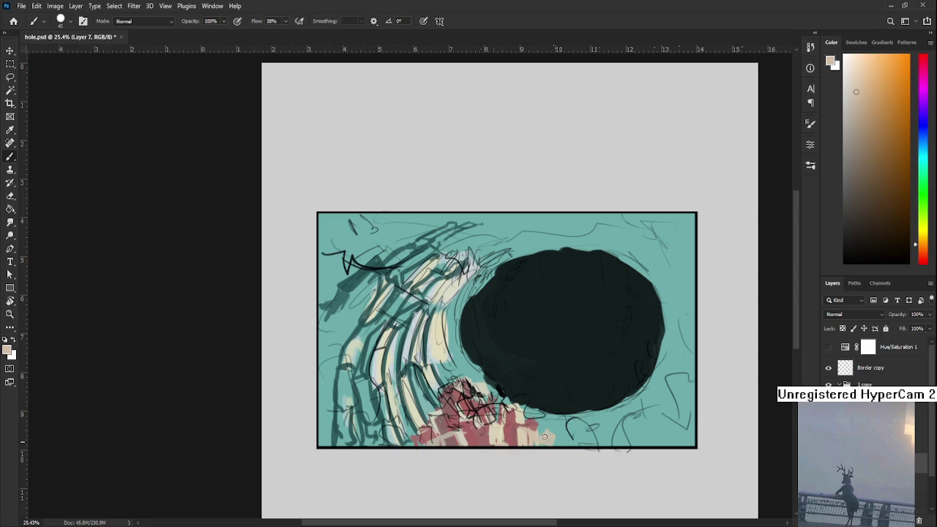
# Alternate sampling dusty red and light cream from the bottom blocks to settle on a cream.
pyautogui.keyDown('alt'); pyautogui.click(535, 421); pyautogui.keyUp('alt')
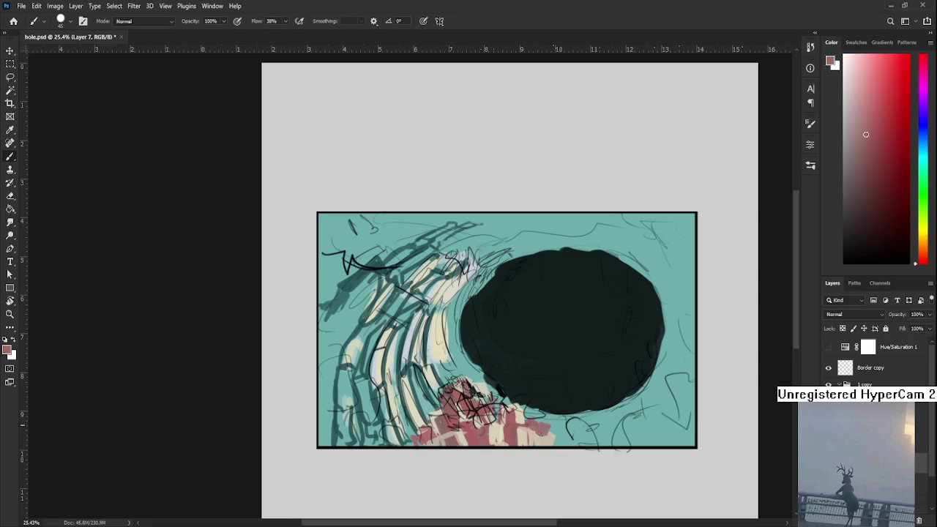
pyautogui.keyDown('alt'); pyautogui.click(534, 433); pyautogui.keyUp('alt')
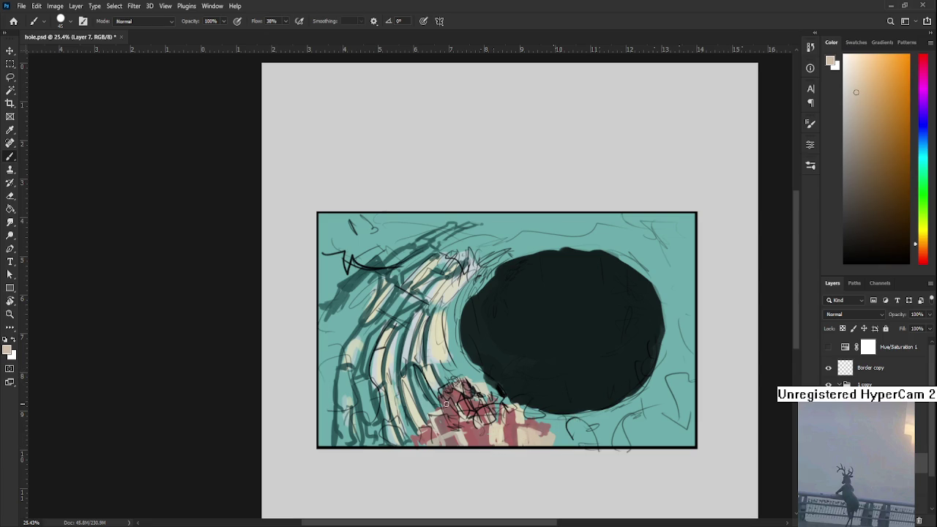
pyautogui.keyDown('alt'); pyautogui.click(467, 410); pyautogui.keyUp('alt')
pyautogui.keyDown('alt'); pyautogui.click(485, 373); pyautogui.keyUp('alt')
pyautogui.keyDown('alt'); pyautogui.click(483, 446); pyautogui.keyUp('alt')
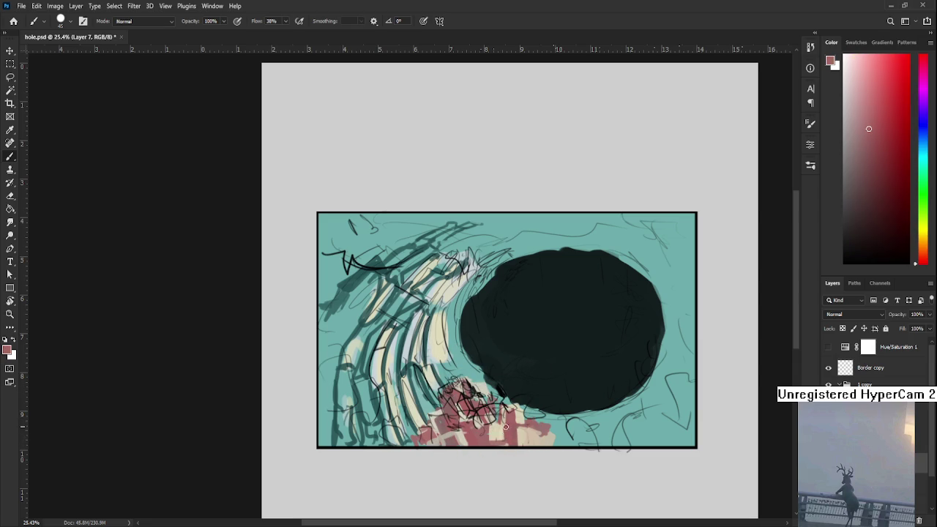
pyautogui.keyDown('alt'); pyautogui.click(496, 426); pyautogui.keyUp('alt')
pyautogui.keyDown('alt'); pyautogui.click(495, 438); pyautogui.keyUp('alt')
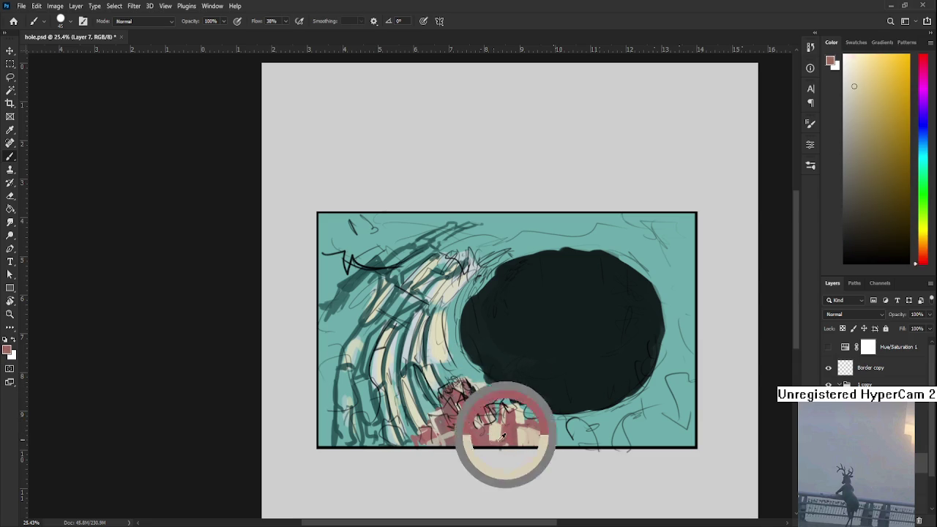
pyautogui.keyDown('alt'); pyautogui.click(498, 422); pyautogui.keyUp('alt')
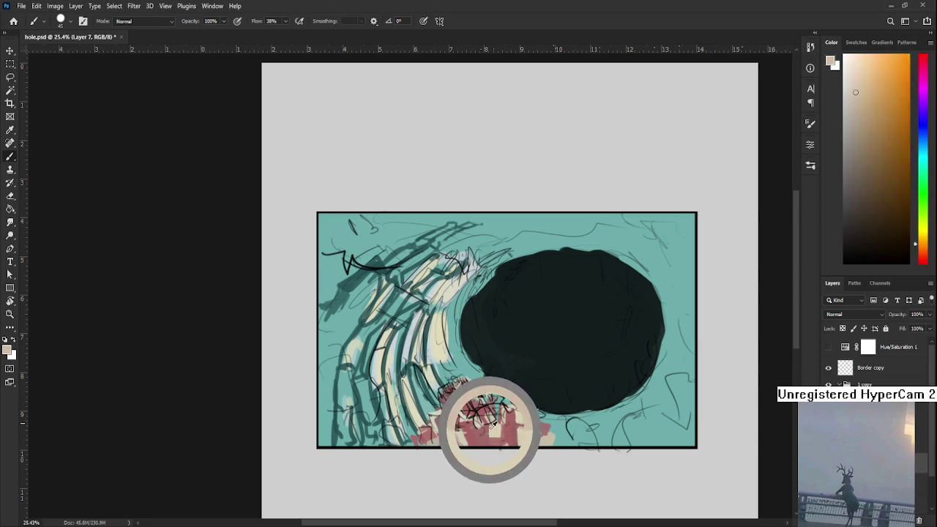
pyautogui.moveTo(499, 422); pyautogui.dragTo(491, 433)
# Paint cream marks onto the pink area below the hole and pick up dusty red again.
pyautogui.keyDown('alt'); pyautogui.click(510, 425); pyautogui.keyUp('alt')
pyautogui.keyDown('alt'); pyautogui.click(507, 431); pyautogui.keyUp('alt')
pyautogui.keyDown('alt'); pyautogui.click(510, 431); pyautogui.keyUp('alt')
pyautogui.keyDown('alt'); pyautogui.click(509, 424); pyautogui.keyUp('alt')
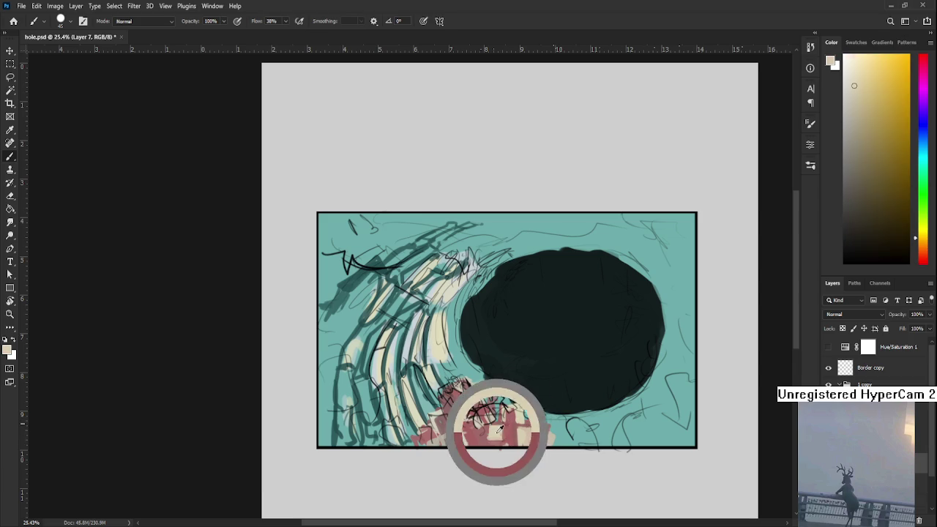
pyautogui.moveTo(517, 425); pyautogui.dragTo(535, 420)
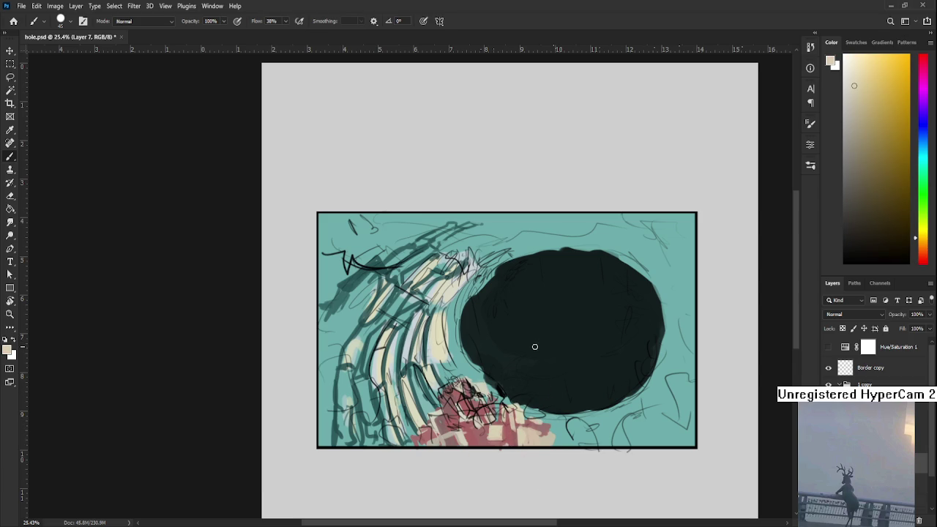
pyautogui.moveTo(527, 366)
pyautogui.mouseDown()
pyautogui.moveTo(443, 399)
pyautogui.moveTo(446, 376)
pyautogui.moveTo(463, 380)
pyautogui.moveTo(485, 406)
pyautogui.moveTo(493, 440)
pyautogui.moveTo(439, 444)
pyautogui.mouseUp()
pyautogui.keyDown('alt'); pyautogui.click(460, 377); pyautogui.keyUp('alt')
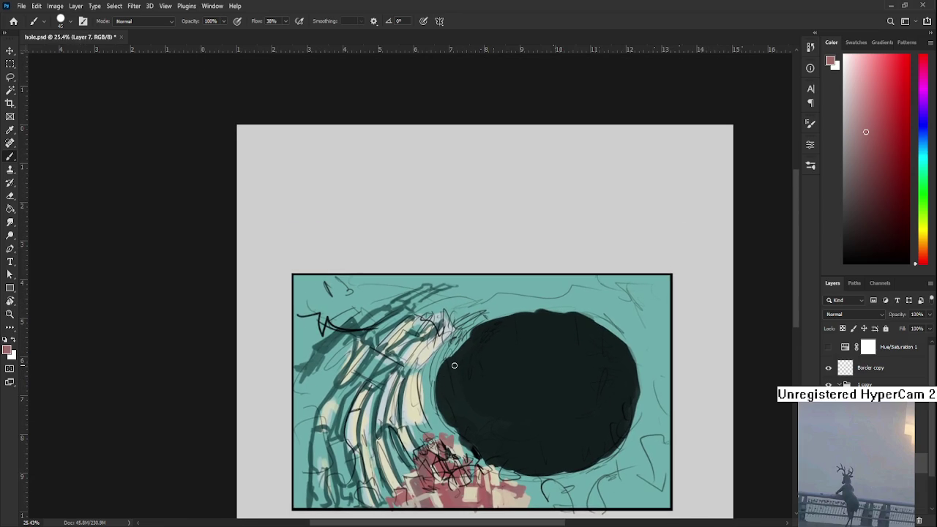
# Enlarge the brush to 150 and paint sampled teal strokes left of the pale streaks.
pyautogui.scroll(1, 451, 363)
pyautogui.keyDown('alt'); pyautogui.click(293, 355); pyautogui.keyUp('alt')
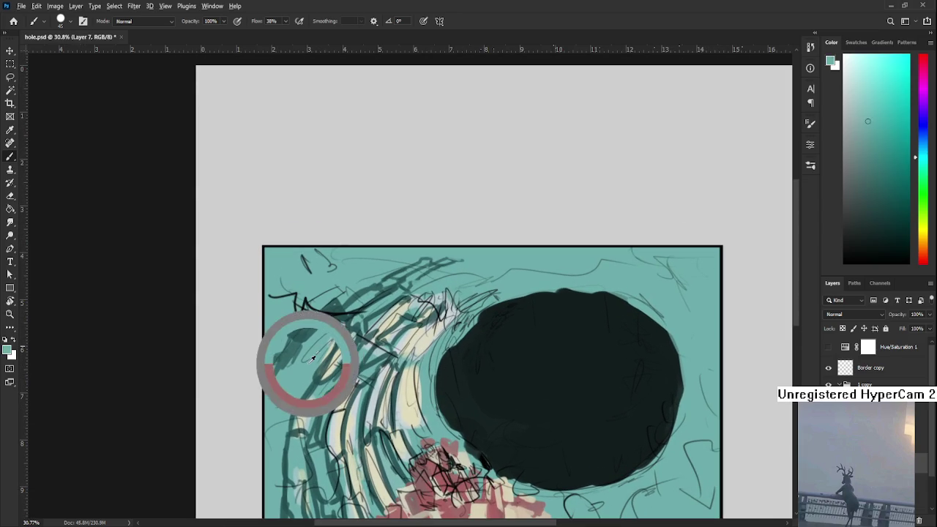
pyautogui.press(']')
pyautogui.press(']')
pyautogui.press(']')
pyautogui.moveTo(287, 338)
pyautogui.mouseDown()
pyautogui.moveTo(322, 375)
pyautogui.moveTo(313, 377)
pyautogui.moveTo(331, 362)
pyautogui.mouseUp()
pyautogui.keyDown('alt'); pyautogui.click(288, 328); pyautogui.keyUp('alt')
pyautogui.moveTo(293, 322)
pyautogui.mouseDown()
pyautogui.moveTo(265, 401)
pyautogui.moveTo(296, 408)
pyautogui.moveTo(282, 436)
pyautogui.mouseUp()
# Add more darker teal patches along the streaks' left edge down to the lower-left.
pyautogui.keyDown('alt'); pyautogui.click(309, 348); pyautogui.keyUp('alt')
pyautogui.keyDown('alt'); pyautogui.click(293, 386); pyautogui.keyUp('alt')
pyautogui.keyDown('alt'); pyautogui.click(276, 405); pyautogui.keyUp('alt')
pyautogui.moveTo(279, 402); pyautogui.dragTo(293, 438)
pyautogui.keyDown('alt'); pyautogui.click(270, 419); pyautogui.keyUp('alt')
pyautogui.moveTo(272, 406); pyautogui.dragTo(282, 436)
pyautogui.moveTo(275, 417); pyautogui.dragTo(293, 337)
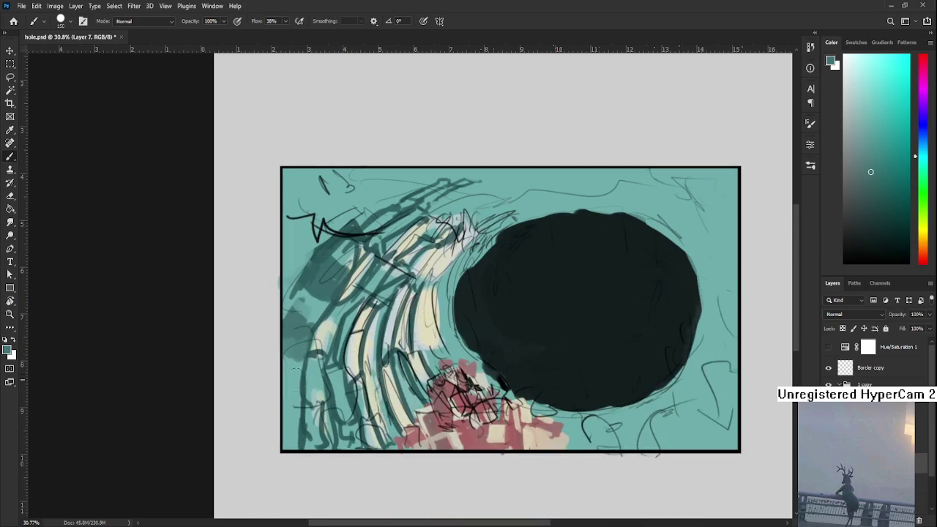
pyautogui.keyDown('alt'); pyautogui.click(301, 388); pyautogui.keyUp('alt')
pyautogui.moveTo(302, 392)
pyautogui.mouseDown()
pyautogui.moveTo(278, 397)
pyautogui.moveTo(282, 439)
pyautogui.moveTo(293, 432)
pyautogui.mouseUp()
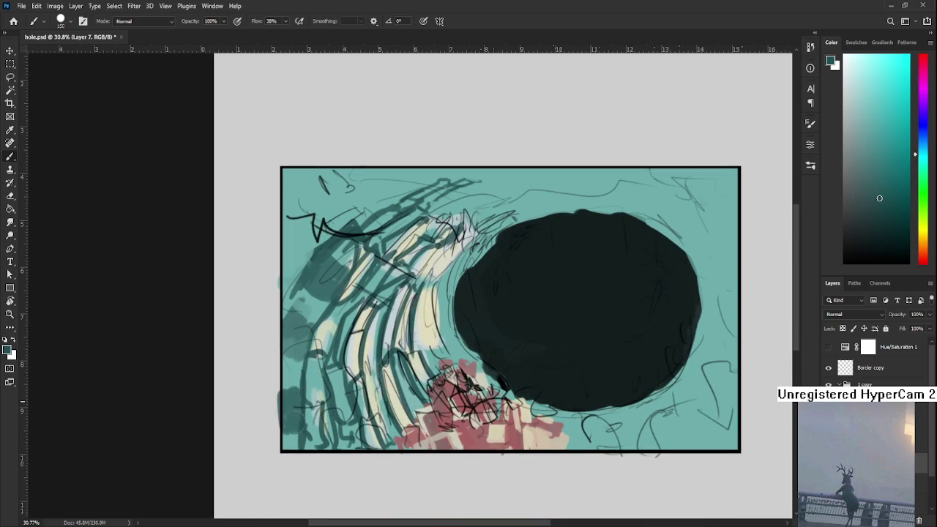
# Bring the top of the sketch into view and sample a darker teal for the top patch.
pyautogui.moveTo(390, 194)
pyautogui.mouseDown()
pyautogui.moveTo(347, 360)
pyautogui.moveTo(363, 370)
pyautogui.moveTo(393, 339)
pyautogui.moveTo(386, 344)
pyautogui.mouseUp()
pyautogui.keyDown('alt'); pyautogui.click(356, 345); pyautogui.keyUp('alt')
pyautogui.keyDown('alt'); pyautogui.click(362, 355); pyautogui.keyUp('alt')
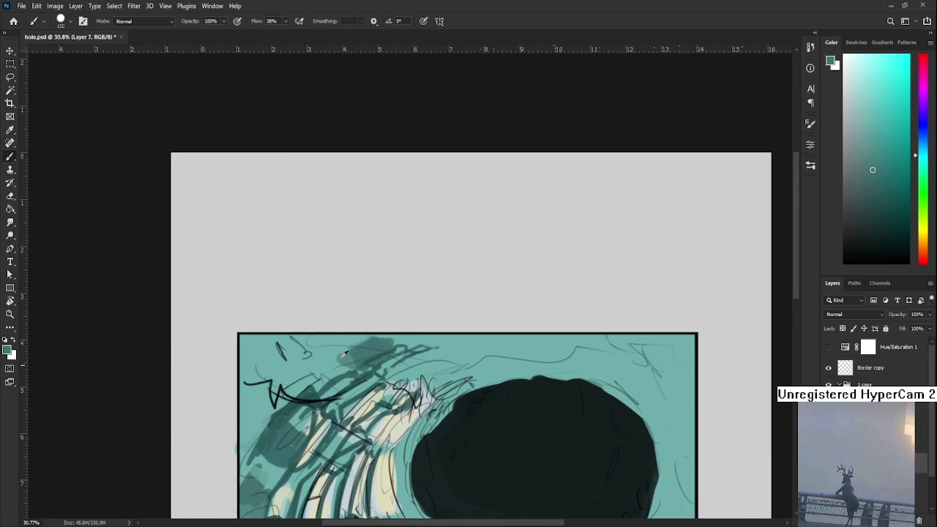
pyautogui.keyDown('alt'); pyautogui.click(361, 352); pyautogui.keyUp('alt')
pyautogui.keyDown('alt'); pyautogui.click(331, 359); pyautogui.keyUp('alt')
pyautogui.keyDown('alt'); pyautogui.click(356, 356); pyautogui.keyUp('alt')
pyautogui.scroll(-2, 465, 330)
pyautogui.scroll(1, 464, 330)
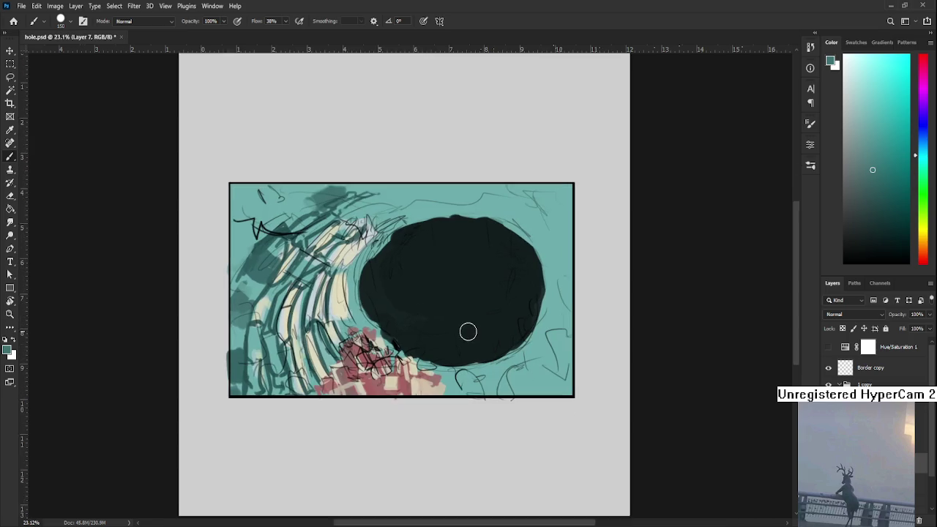
pyautogui.scroll(1, 457, 322)
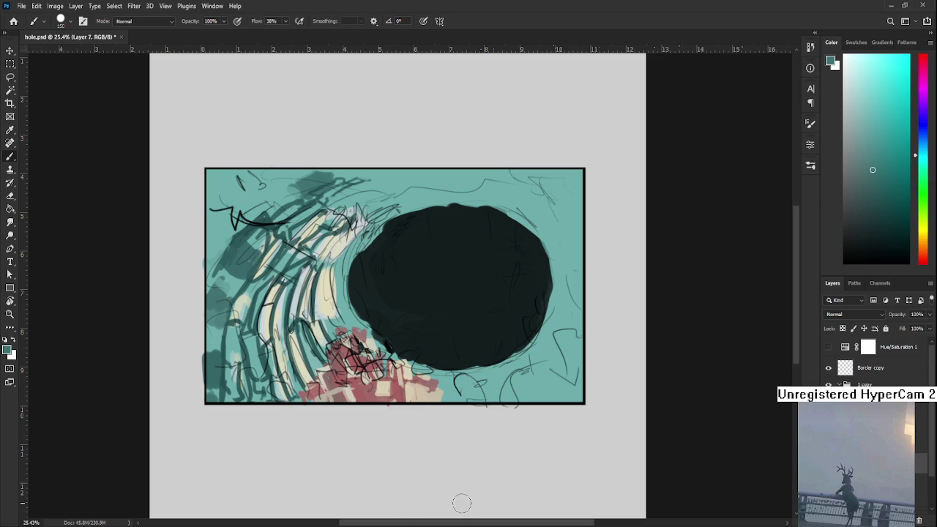
# Shrink the brush to 50 and paint dusty red dabs over the red block.
pyautogui.keyDown('alt'); pyautogui.click(405, 390); pyautogui.keyUp('alt')
pyautogui.keyDown('alt'); pyautogui.click(409, 403); pyautogui.keyUp('alt')
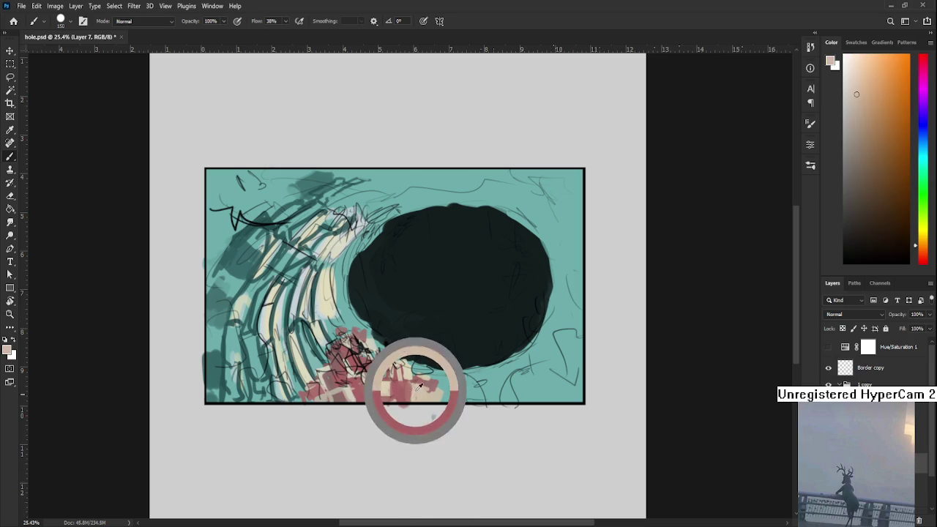
pyautogui.keyDown('alt'); pyautogui.click(398, 399); pyautogui.keyUp('alt')
pyautogui.press('[')
pyautogui.press('[')
pyautogui.press('[')
pyautogui.keyDown('alt'); pyautogui.click(412, 391); pyautogui.keyUp('alt')
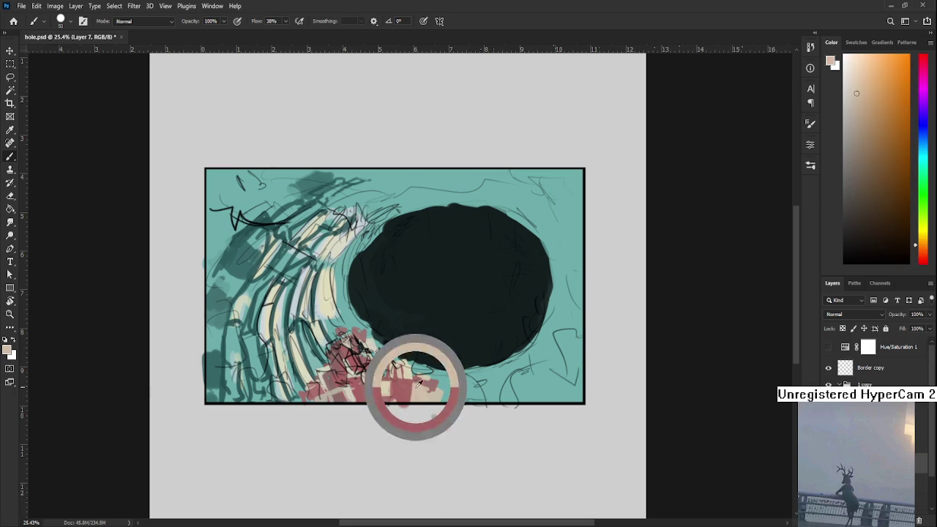
pyautogui.keyDown('alt'); pyautogui.click(408, 394); pyautogui.keyUp('alt')
pyautogui.keyDown('alt'); pyautogui.click(397, 387); pyautogui.keyUp('alt')
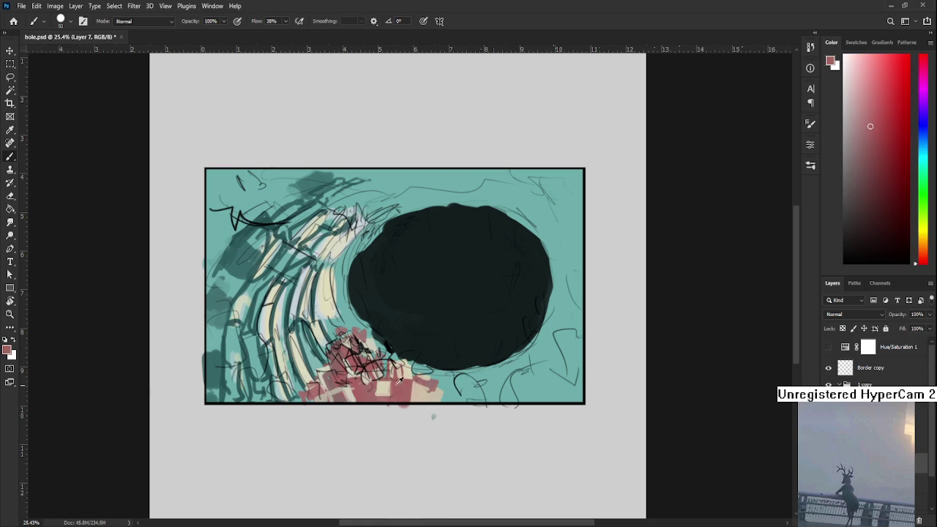
# Add light cream dabs to the bottom blocks, then return to the reddish colour.
pyautogui.keyDown('alt'); pyautogui.click(376, 394); pyautogui.keyUp('alt')
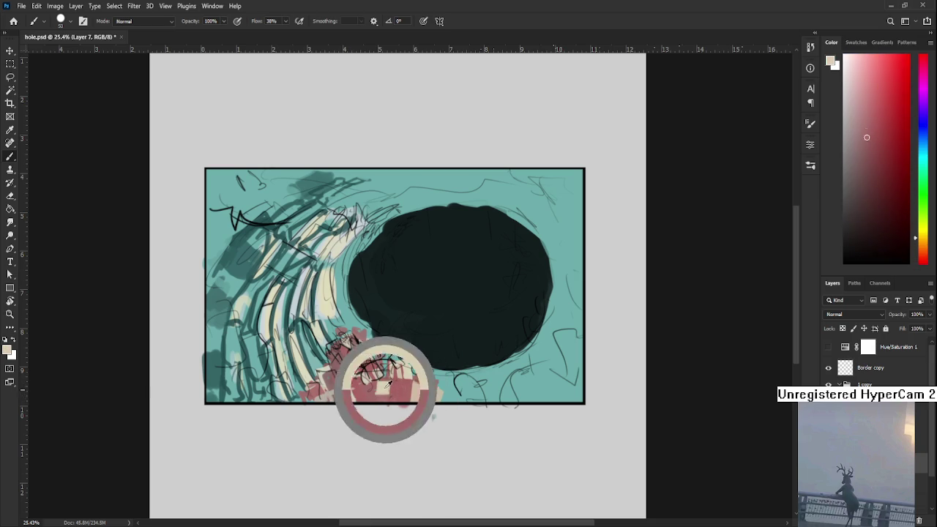
pyautogui.keyDown('alt'); pyautogui.click(389, 398); pyautogui.keyUp('alt')
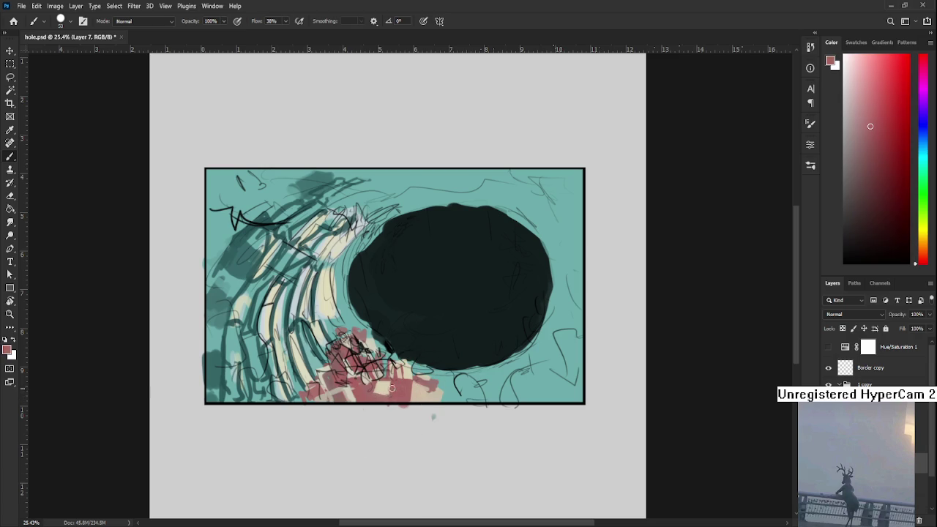
pyautogui.keyDown('alt'); pyautogui.click(383, 386); pyautogui.keyUp('alt')
pyautogui.keyDown('alt'); pyautogui.click(378, 395); pyautogui.keyUp('alt')
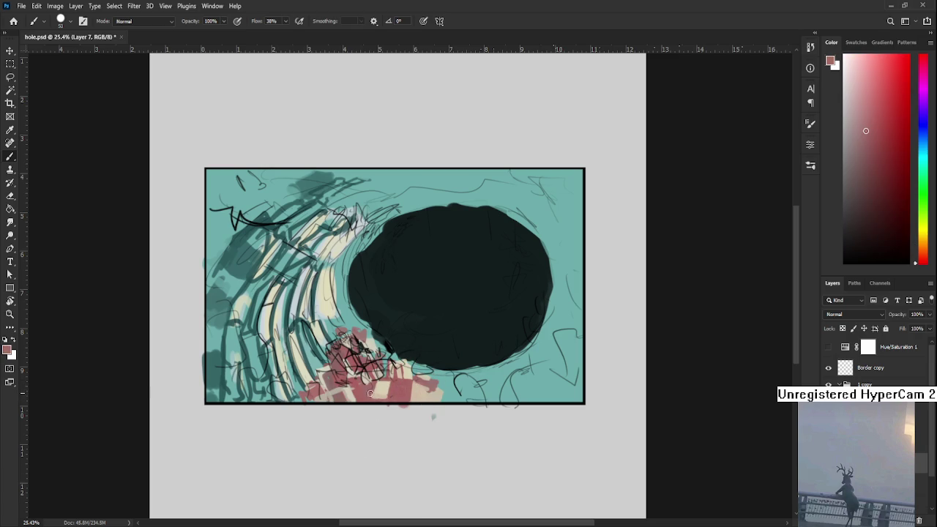